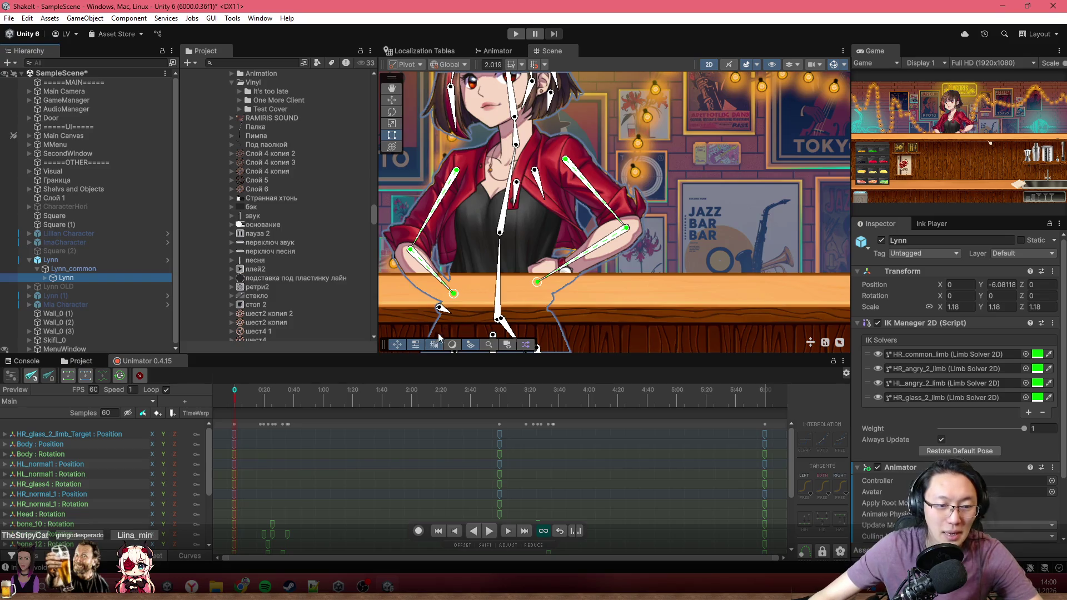
Scrub Lynn's Main animation in the Unimator timeline to preview her poses.
scroll(325, 444, down, 2)
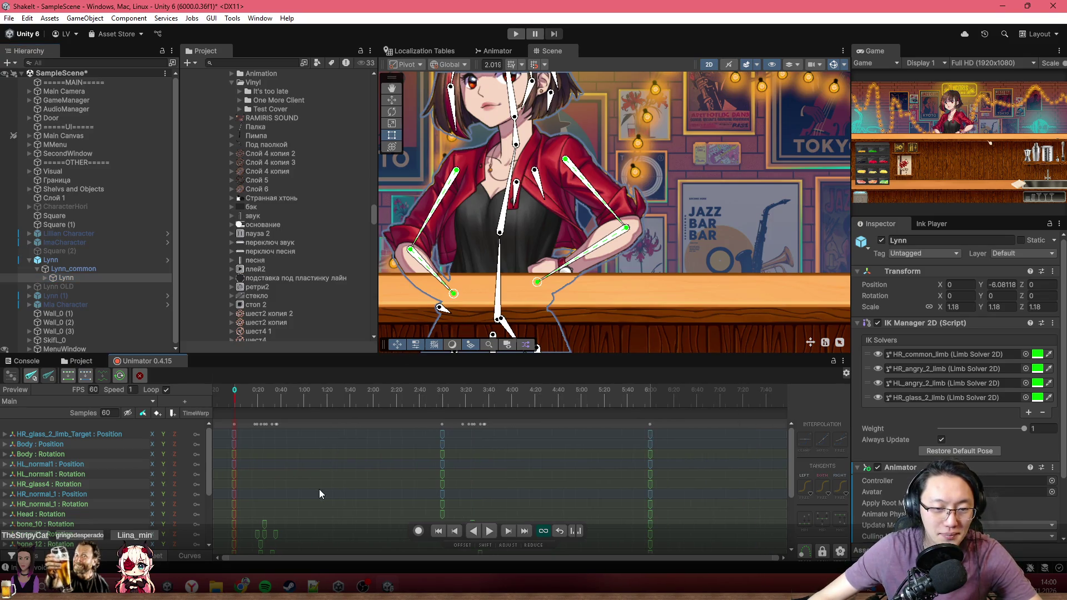
scroll(319, 492, up, 2)
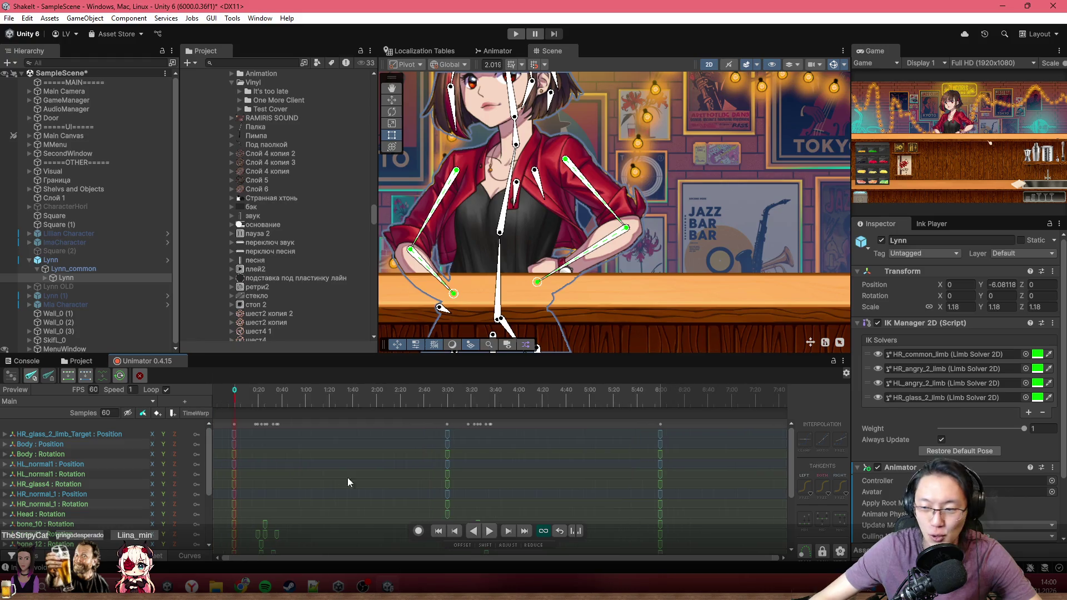
scroll(485, 297, up, 5)
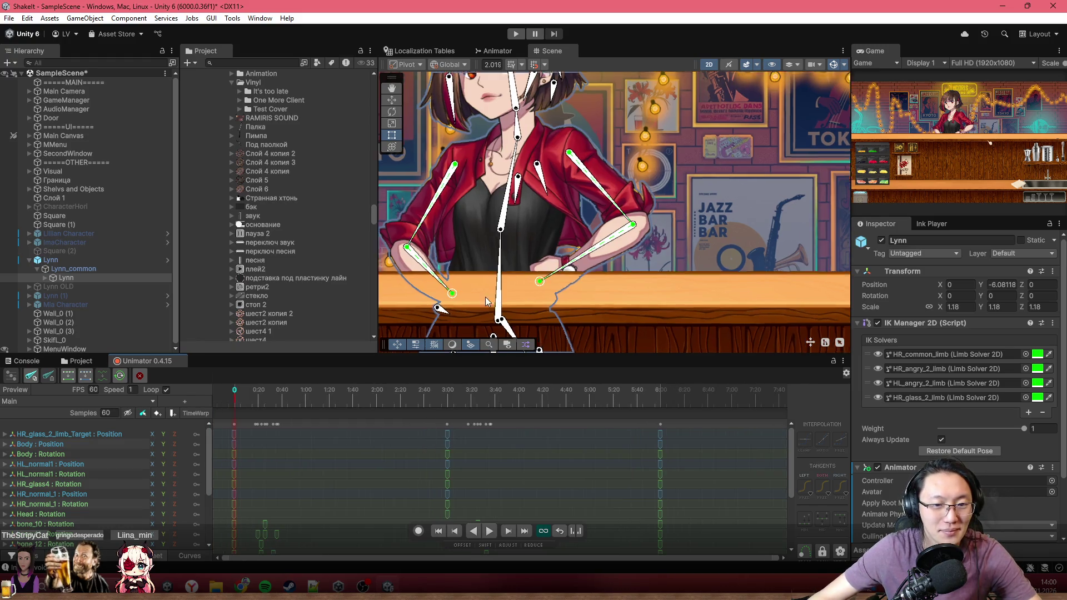
drag(242, 402, 356, 390)
scroll(565, 288, down, 3)
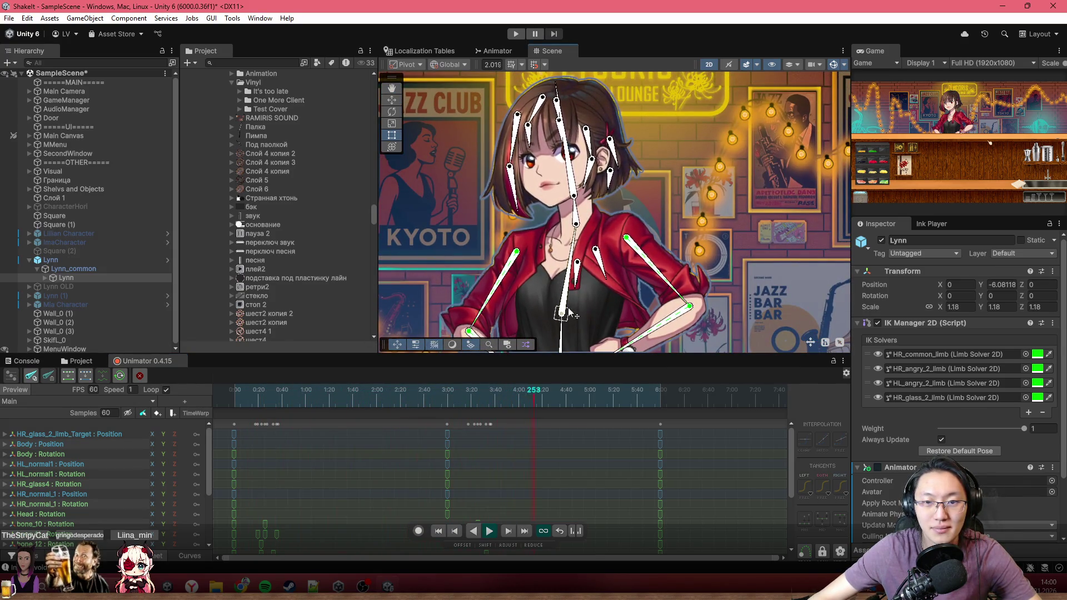
Hide the bone and IK gizmos in the Scene view, then switch to the rect tool with T.
click(833, 65)
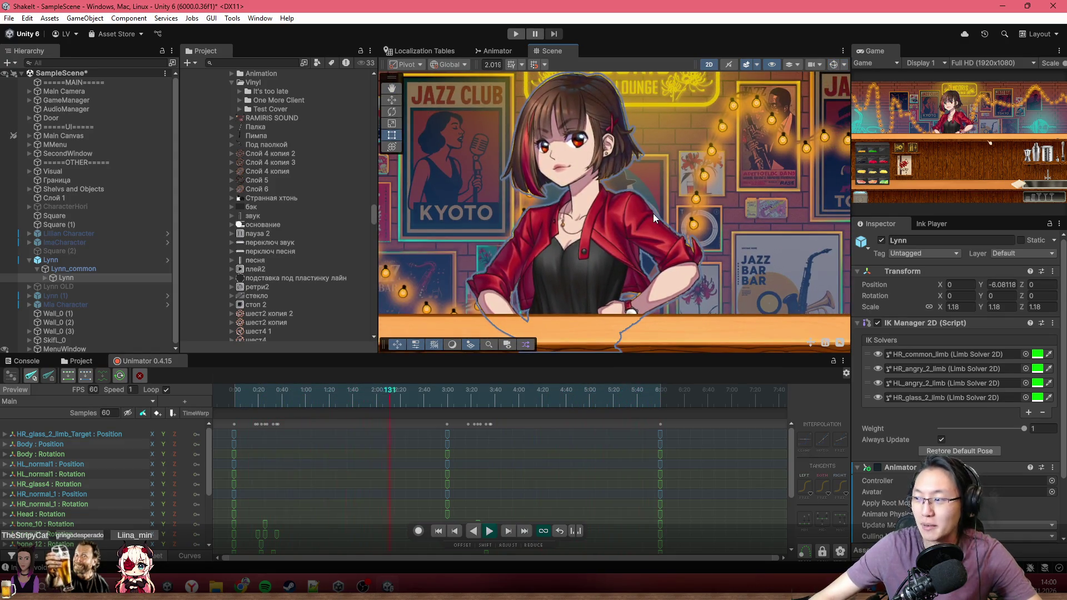
key(q)
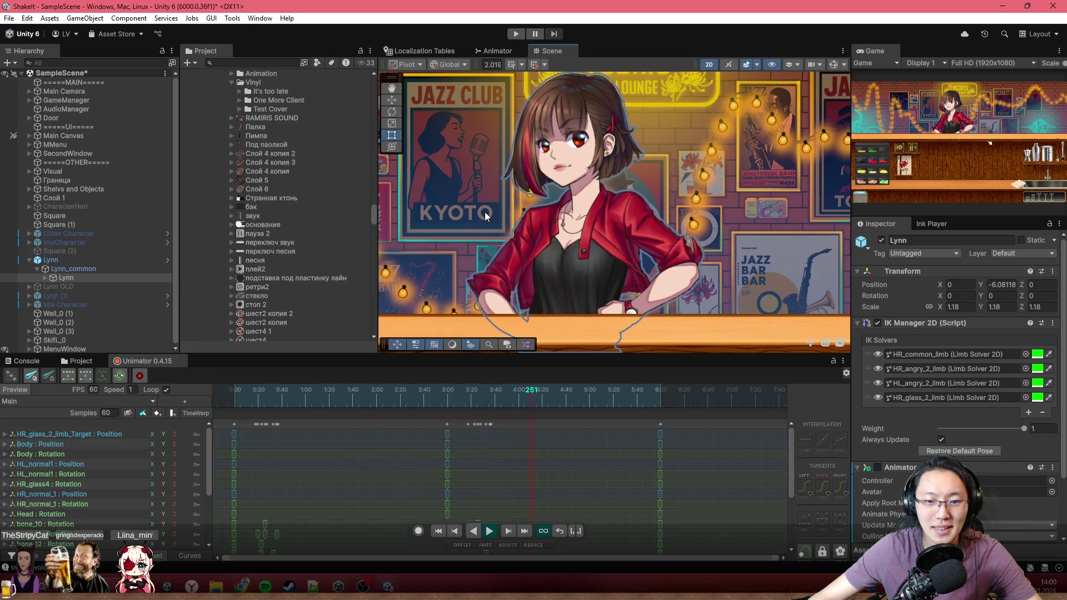
key(t)
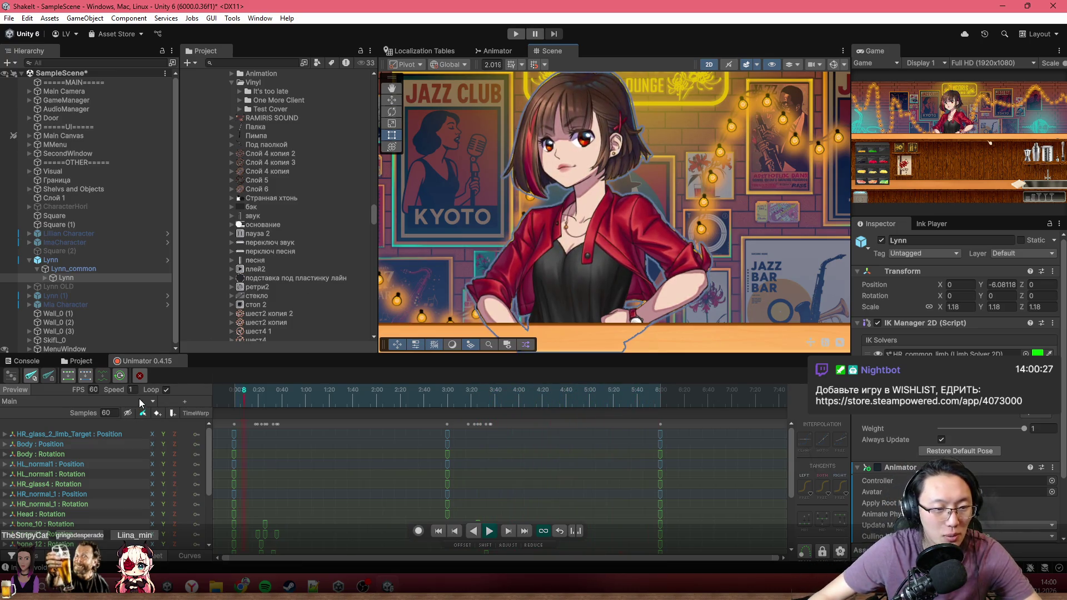
Open the Select Animation list from the Unimator clip name field to see Main and MainSpec.
click(78, 401)
Load the MainSpec clip into the Unimator timeline and zoom the timeline view.
double_click(288, 201)
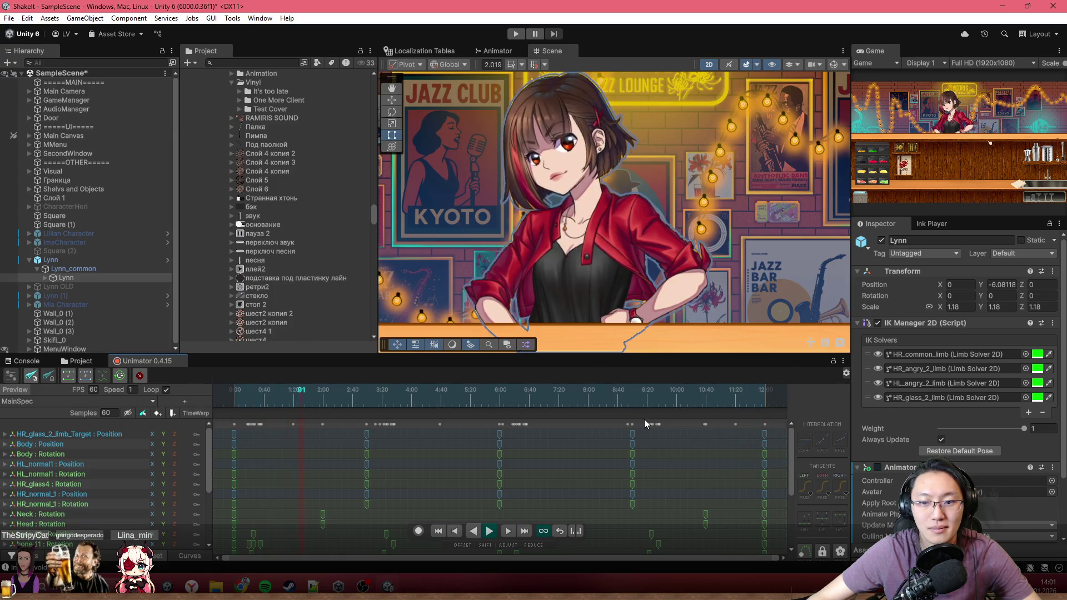
scroll(542, 450, down, 3)
scroll(568, 461, up, 3)
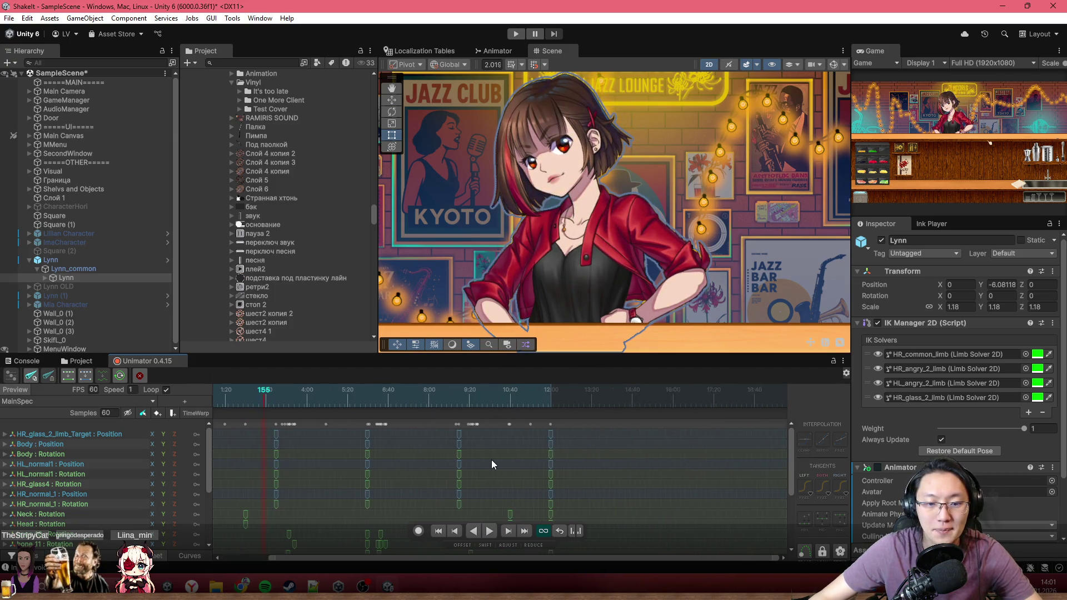
scroll(541, 468, up, 2)
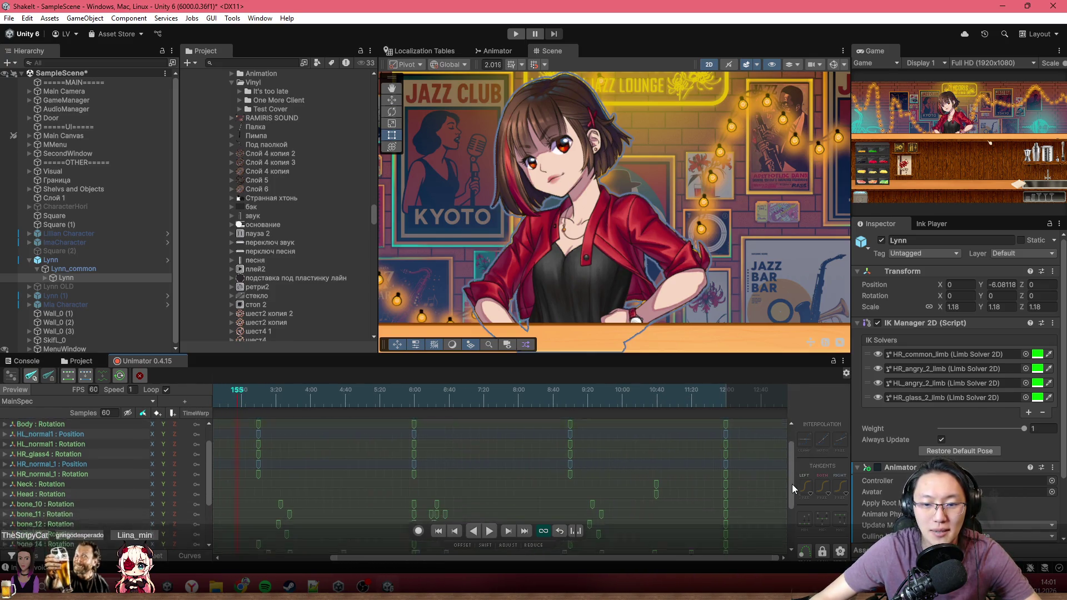
scroll(791, 484, down, 2)
scroll(670, 498, down, 3)
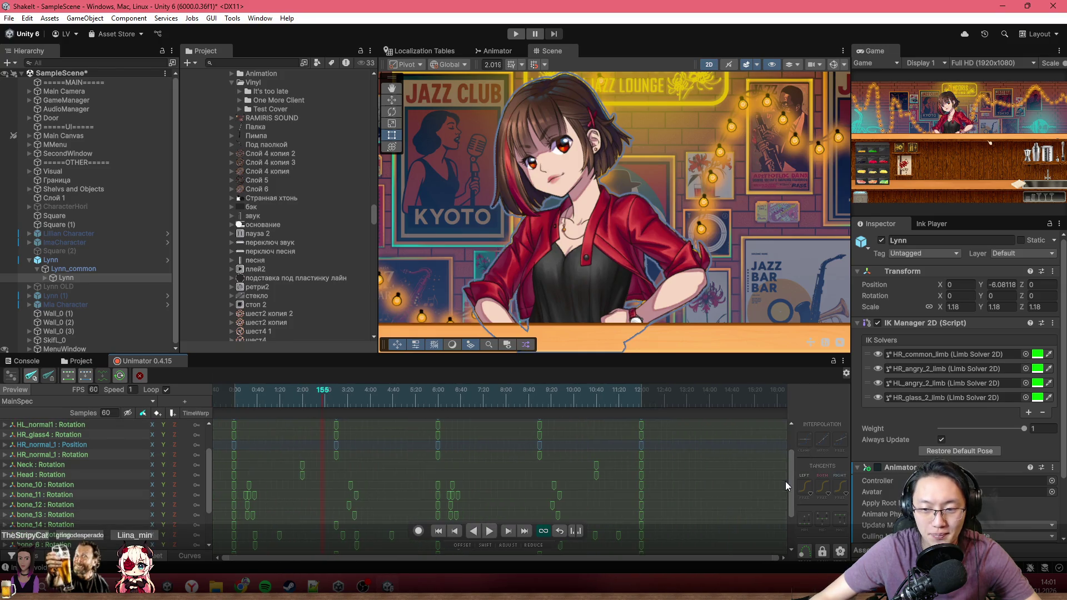
scroll(788, 484, up, 2)
Scrub MainSpec forward from frame 472 to preview the later poses.
click(504, 399)
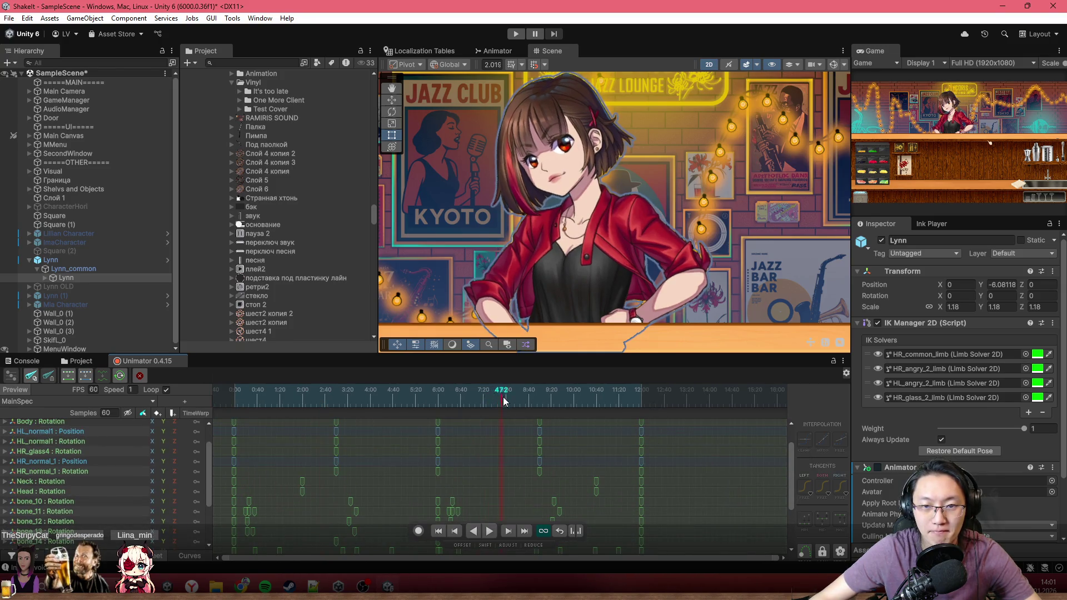
drag(504, 399, 610, 408)
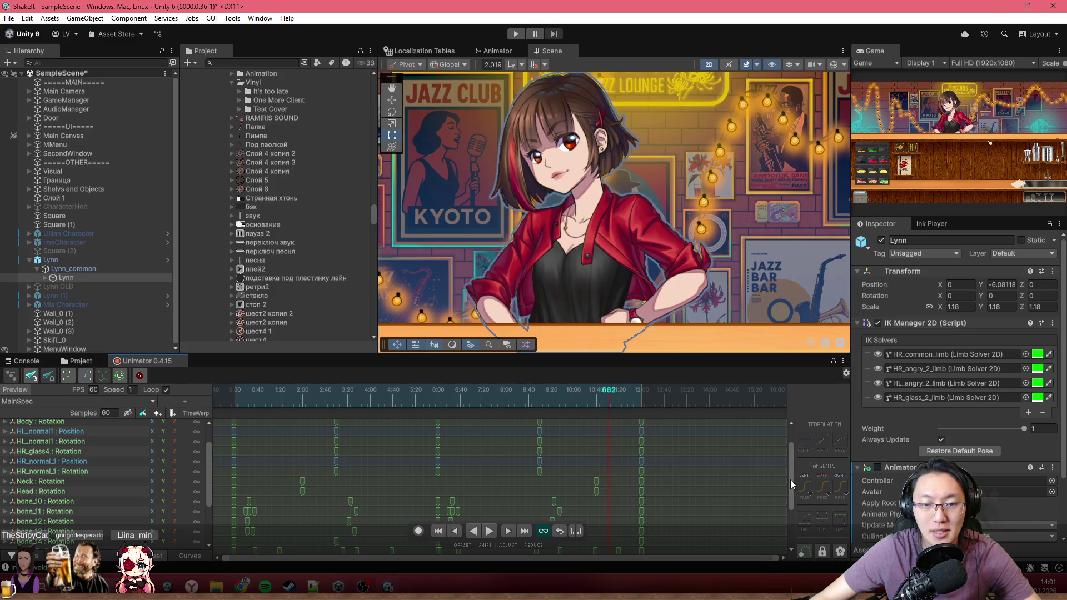
scroll(791, 483, down, 1)
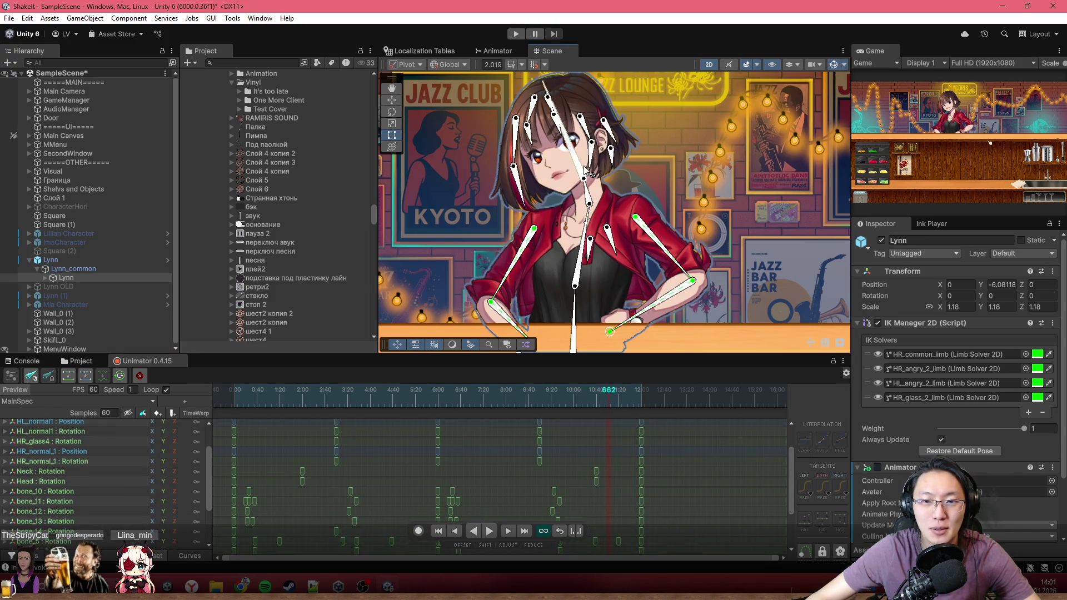
Select the Neck bone and box-select its Neck and Head rotation keys, undoing a stray key move.
click(587, 186)
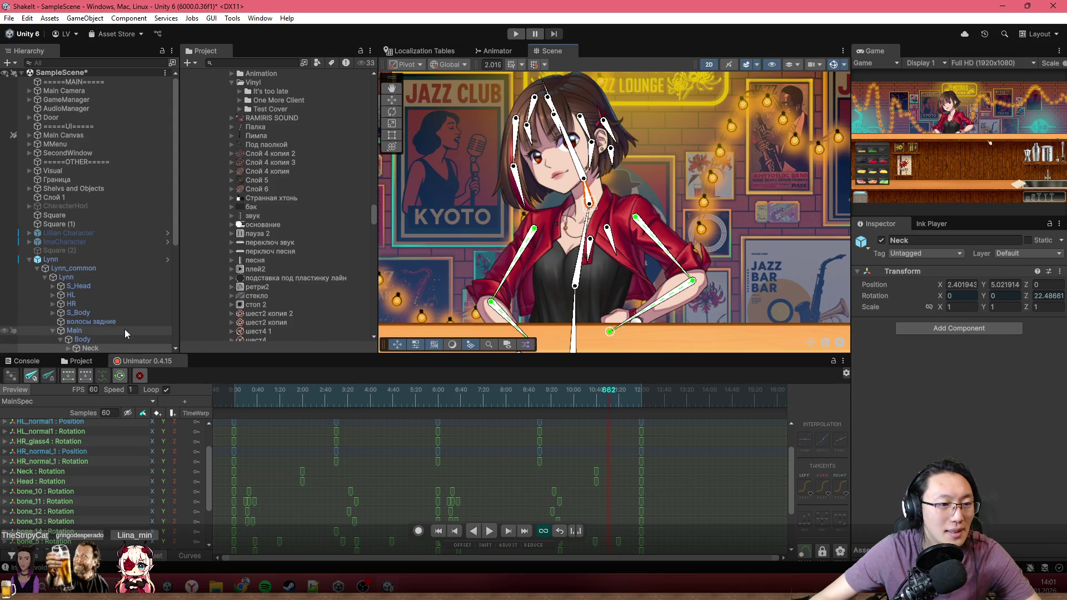
scroll(124, 328, down, 3)
scroll(528, 498, up, 1)
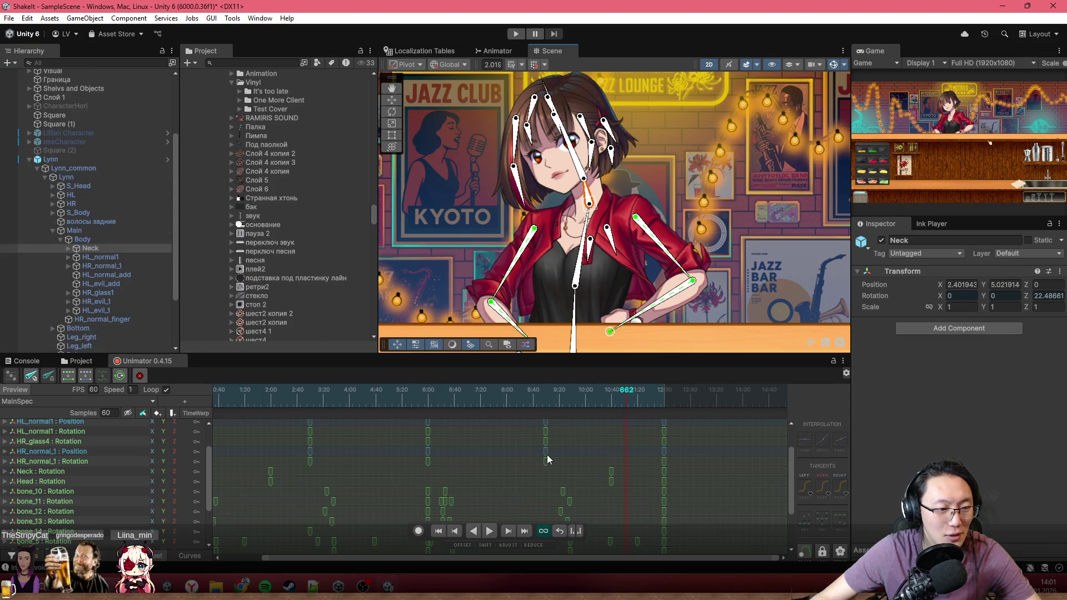
click(100, 472)
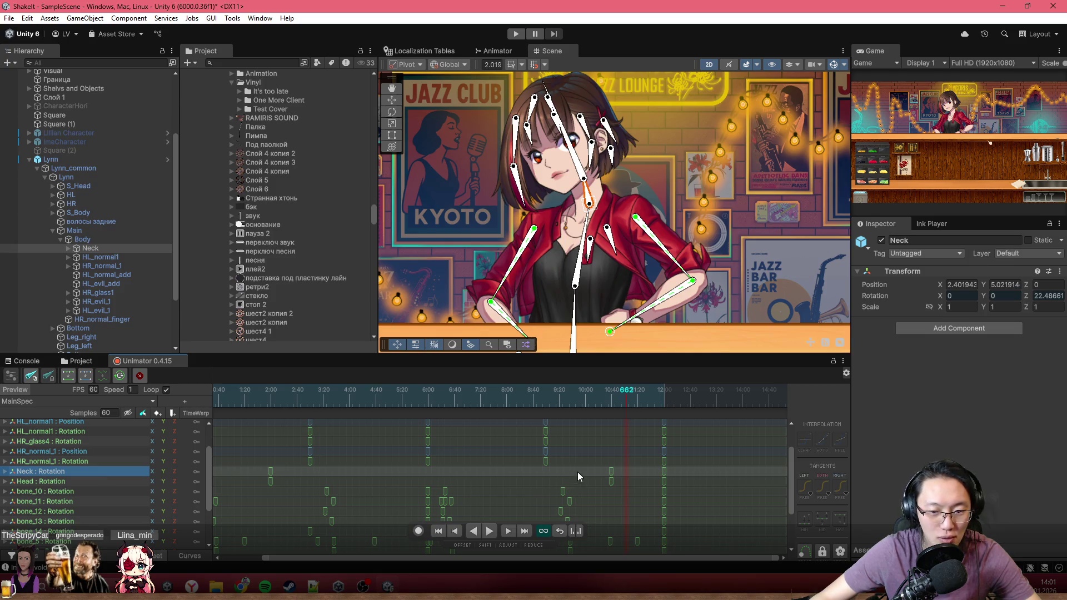
scroll(621, 469, up, 1)
drag(618, 466, 599, 482)
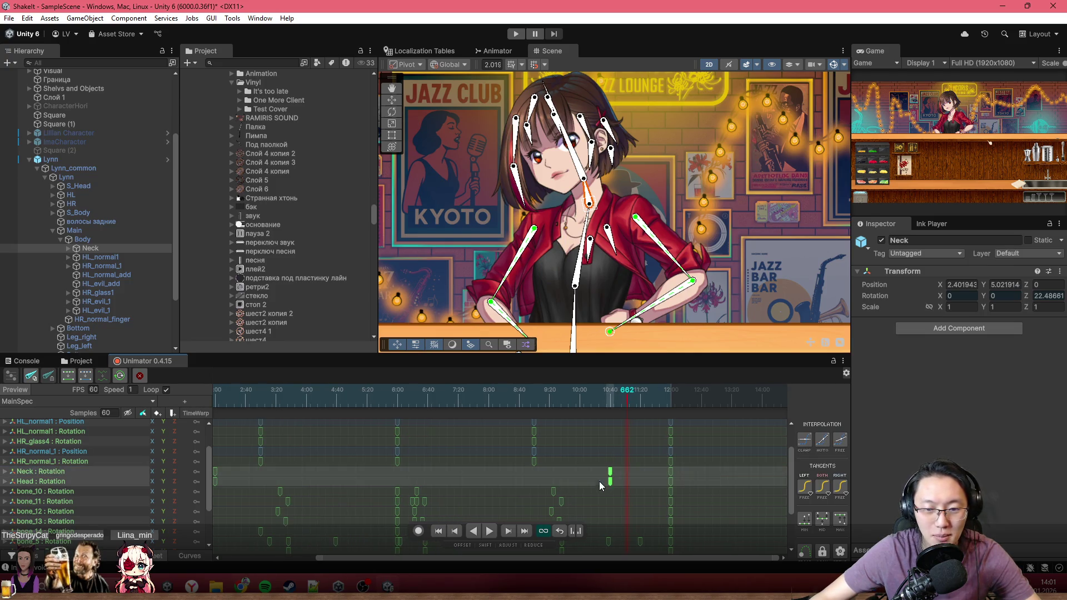
drag(684, 471, 522, 477)
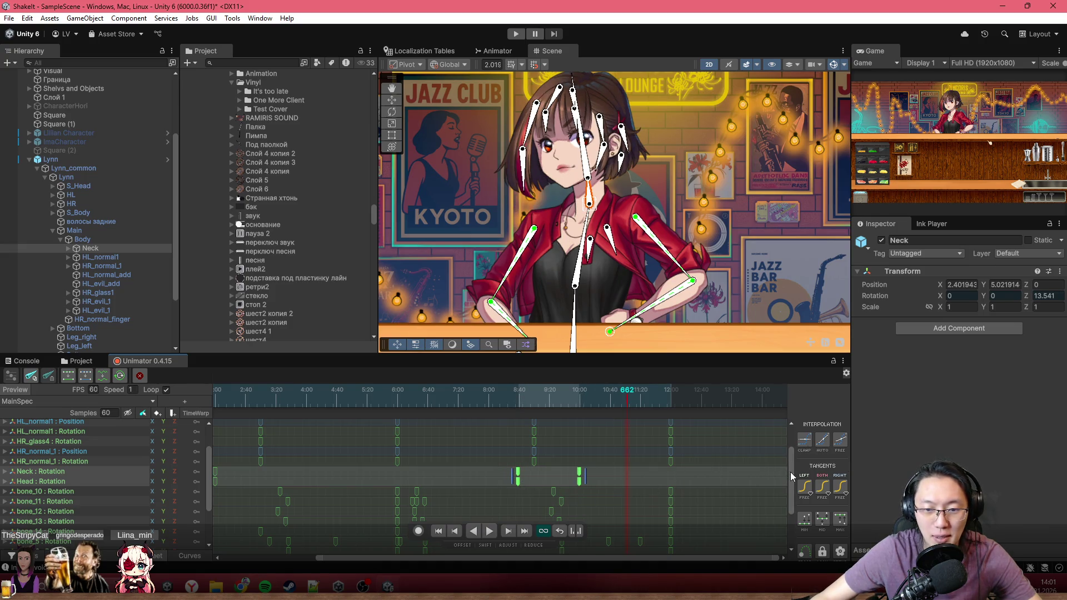
drag(790, 472, 792, 487)
key(ctrl+z)
Box-select the bone rotation keys near the clip's end and drag them earlier in time.
scroll(677, 463, down, 2)
scroll(636, 462, down, 3)
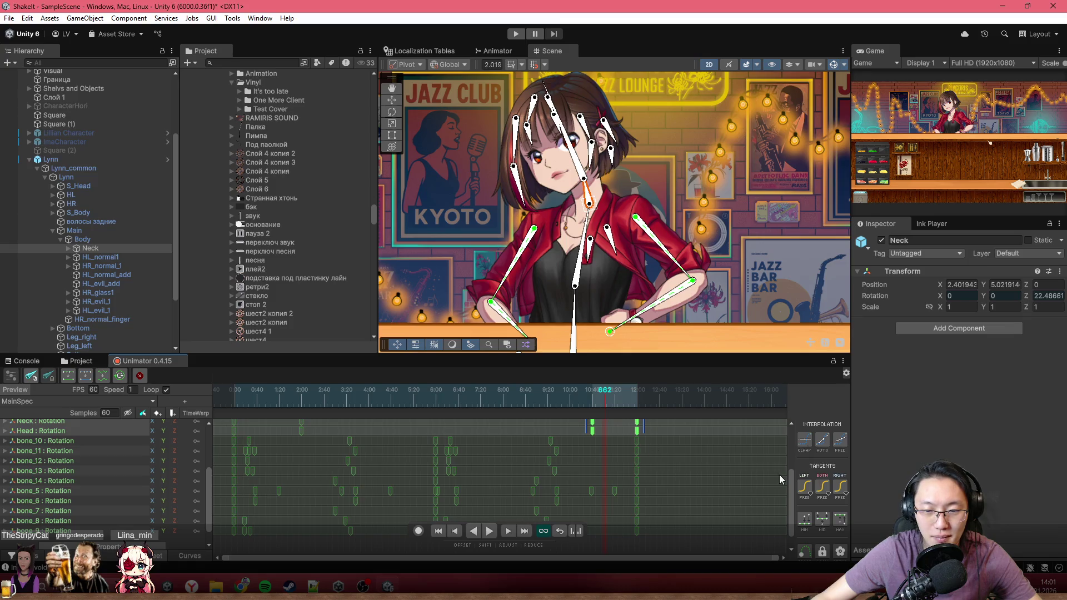
drag(789, 484, 792, 479)
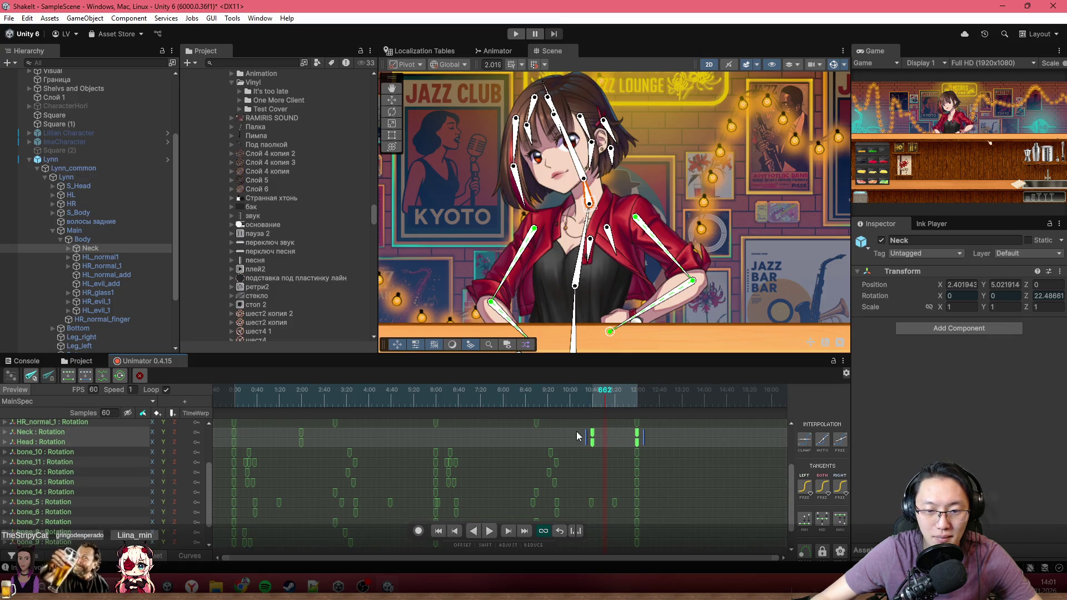
scroll(567, 461, down, 2)
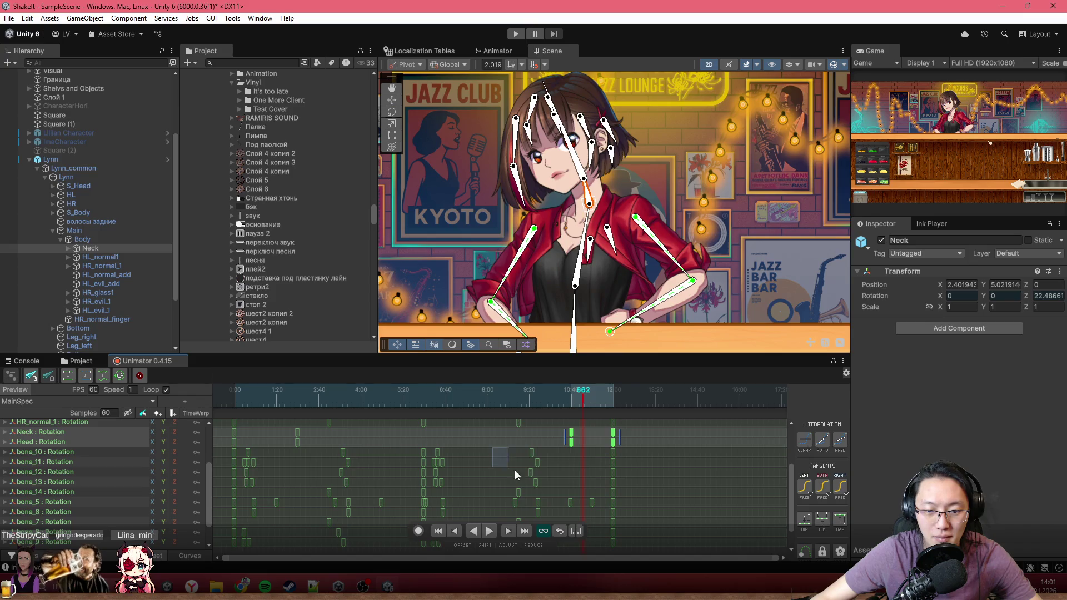
drag(515, 470, 599, 514)
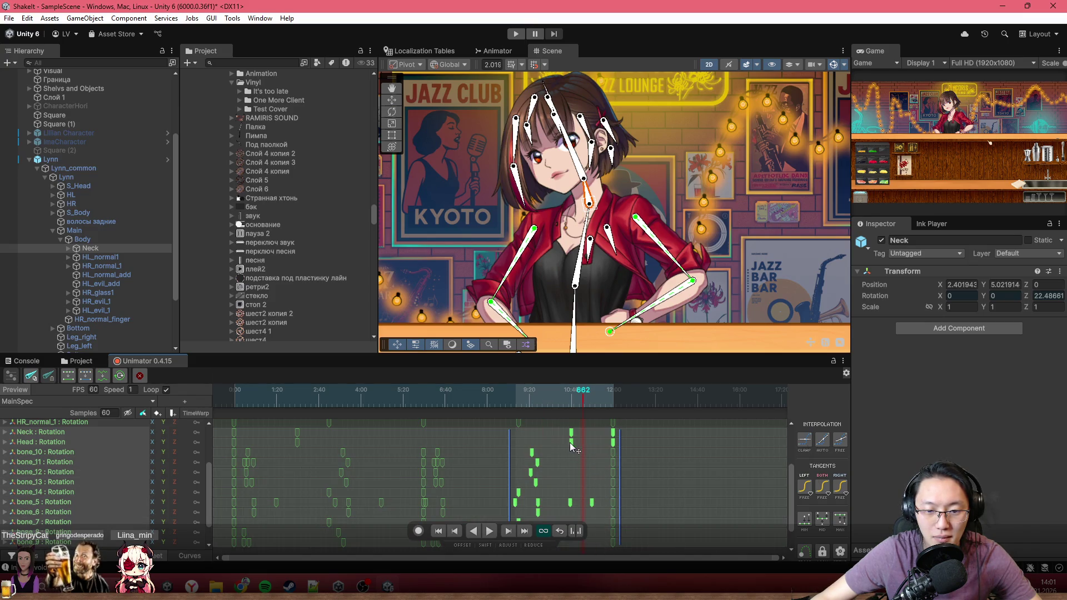
drag(573, 447, 511, 435)
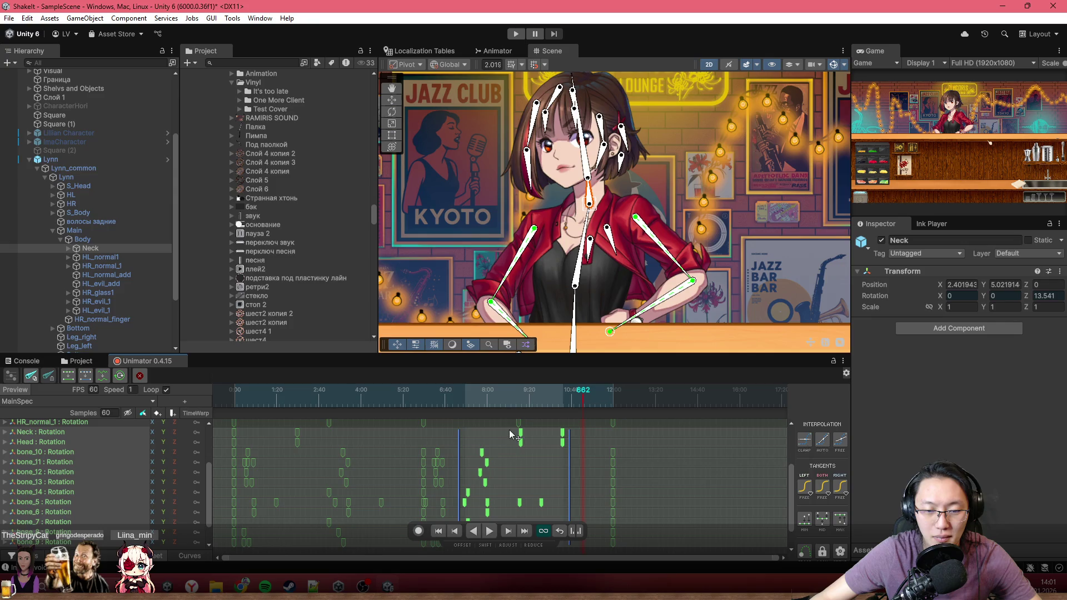
Play MainSpec and scrub back to frames 604 and 432 to check the retimed neck turn.
key(space)
scroll(682, 162, up, 3)
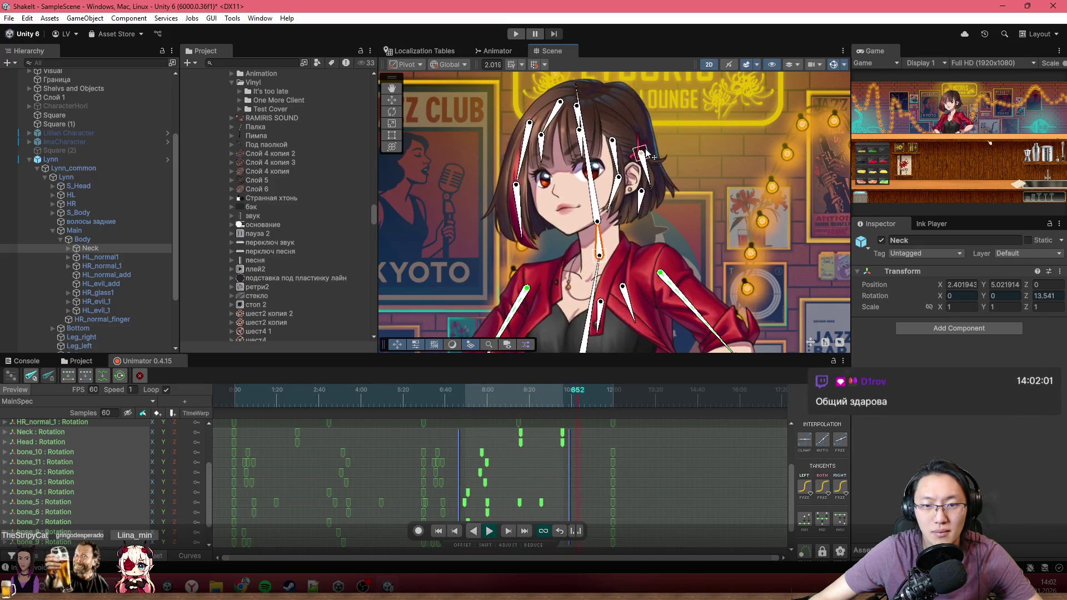
drag(503, 405, 562, 409)
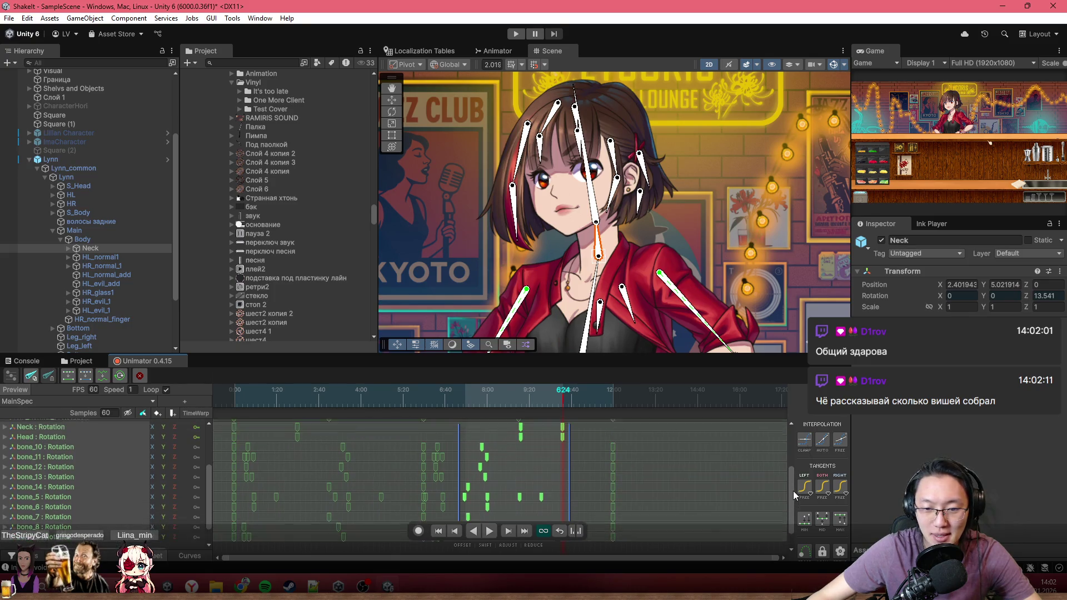
mouse_move(567, 401)
mouse_down()
mouse_move(462, 402)
mouse_move(562, 412)
mouse_up()
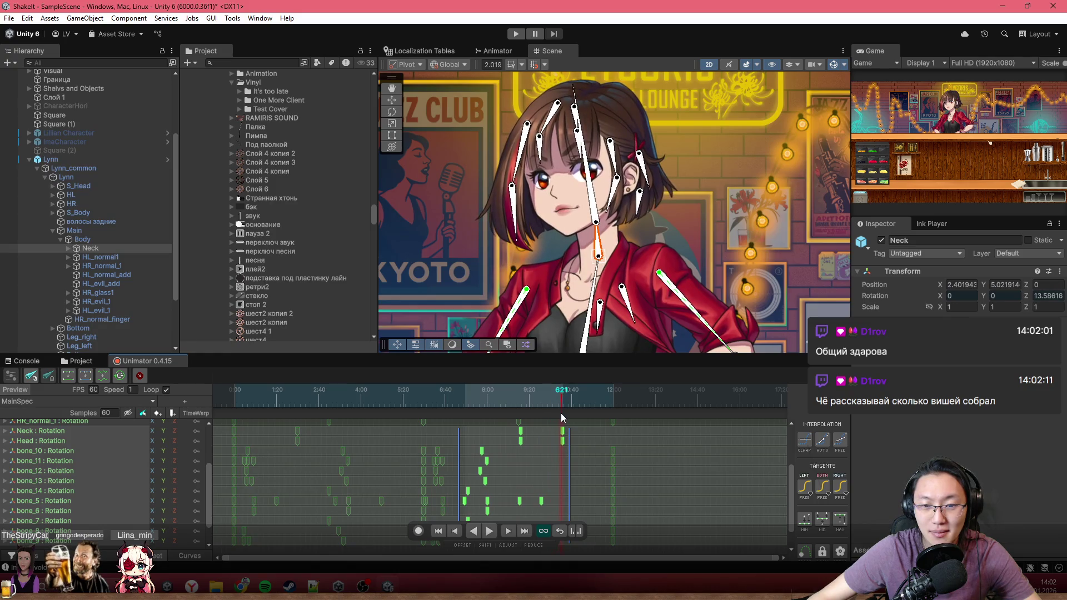
Select the bone_5 hair bone, turn on keyframe recording, and switch Unimator to the curve graph.
click(520, 161)
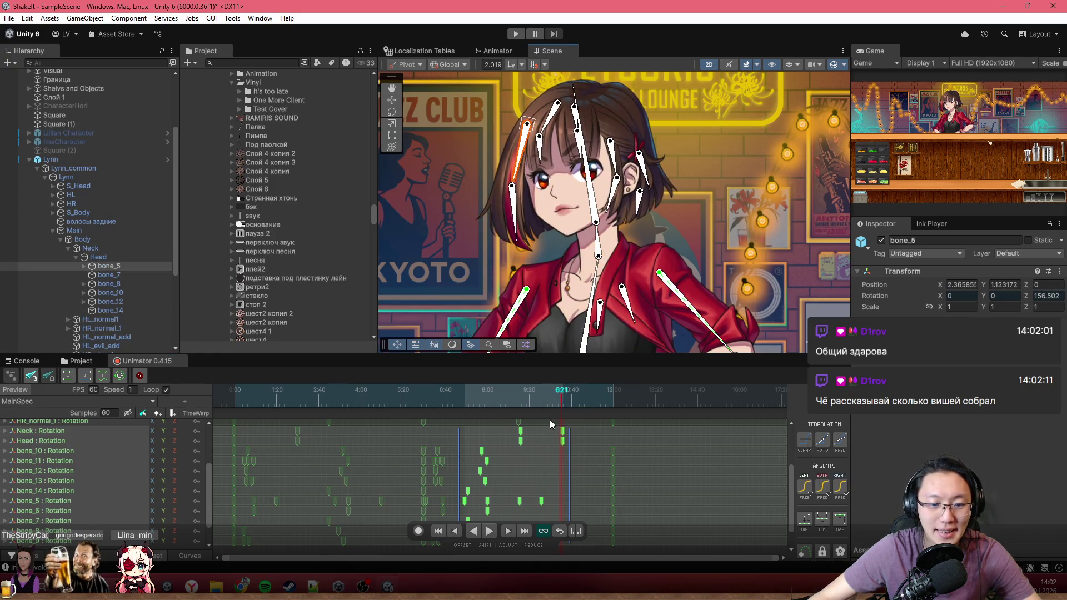
click(419, 532)
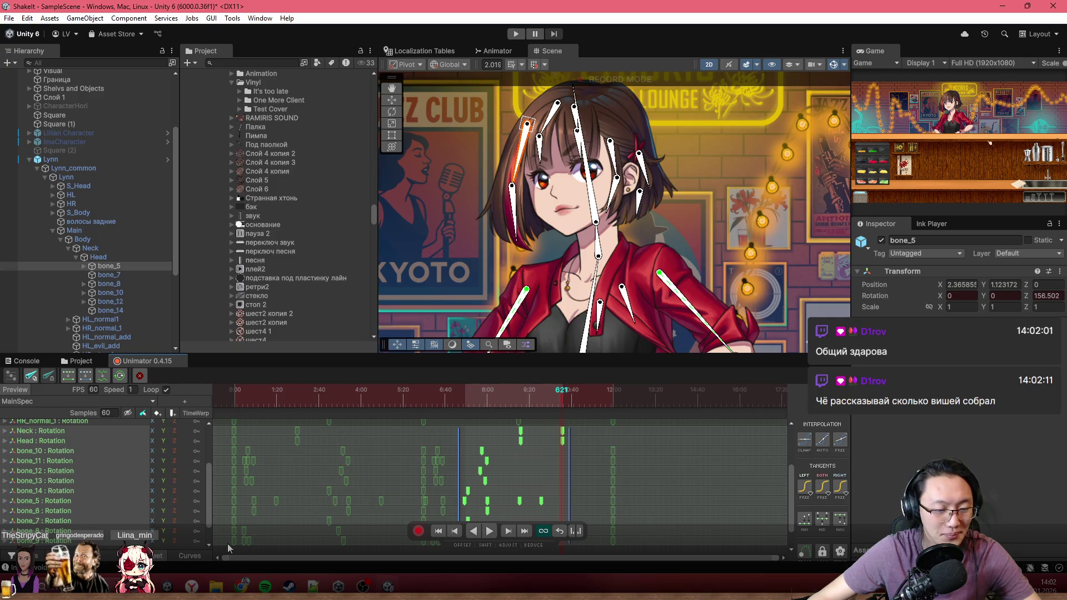
click(189, 556)
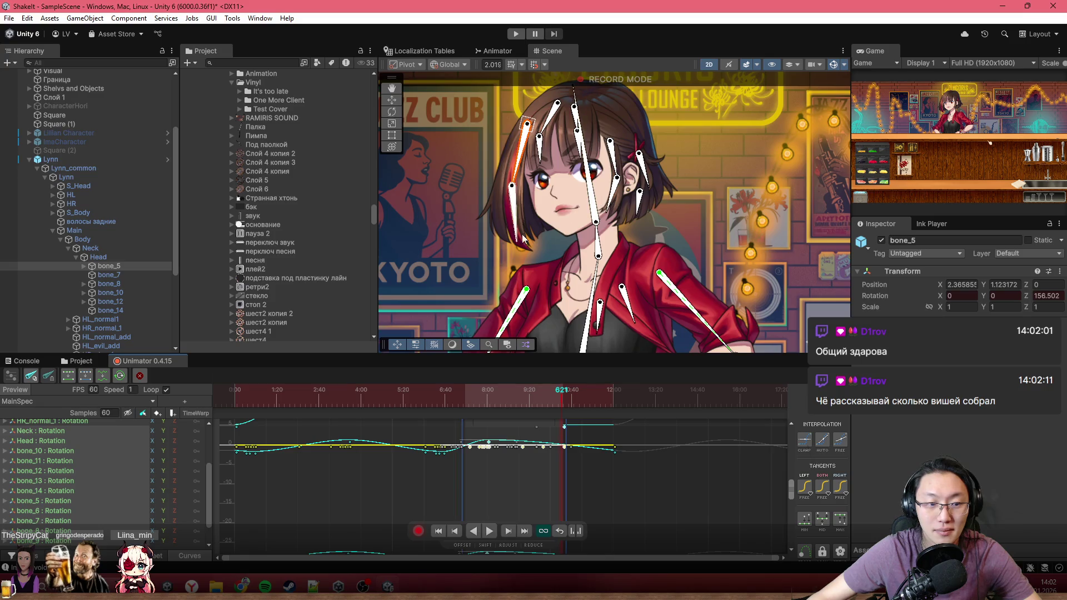
click(72, 481)
click(521, 167)
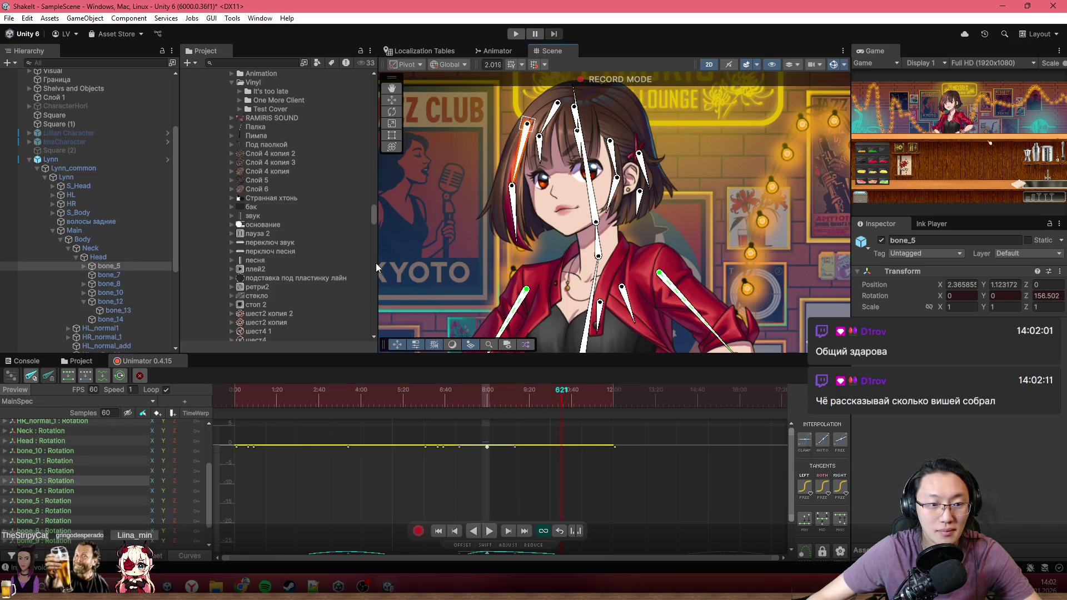
Show bone_5's Rotation.z curve, scrub to frame 457, and pan and zoom out the graph.
click(96, 502)
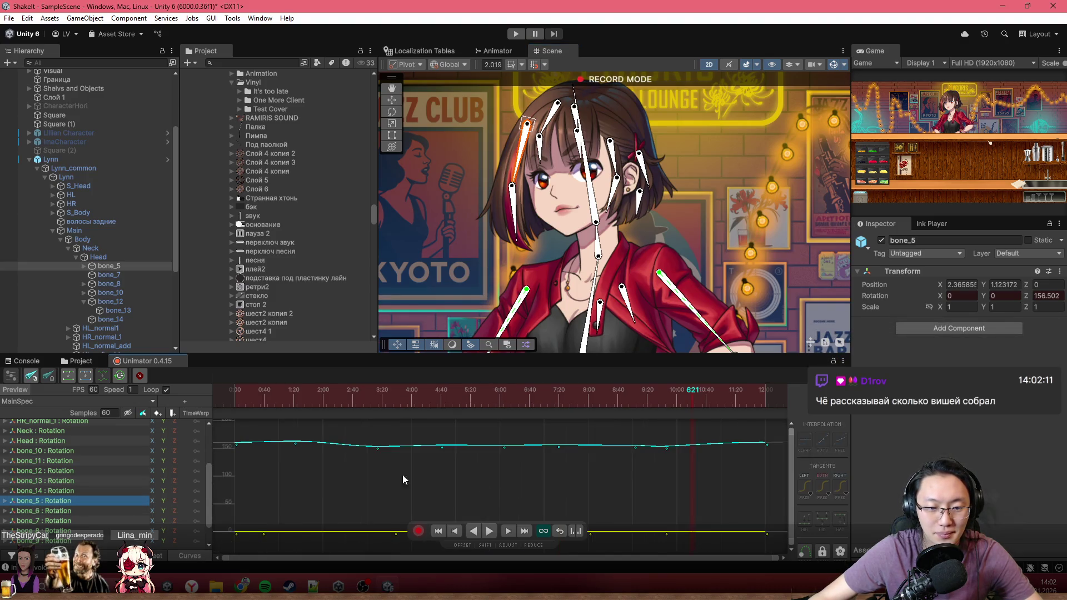
click(5, 500)
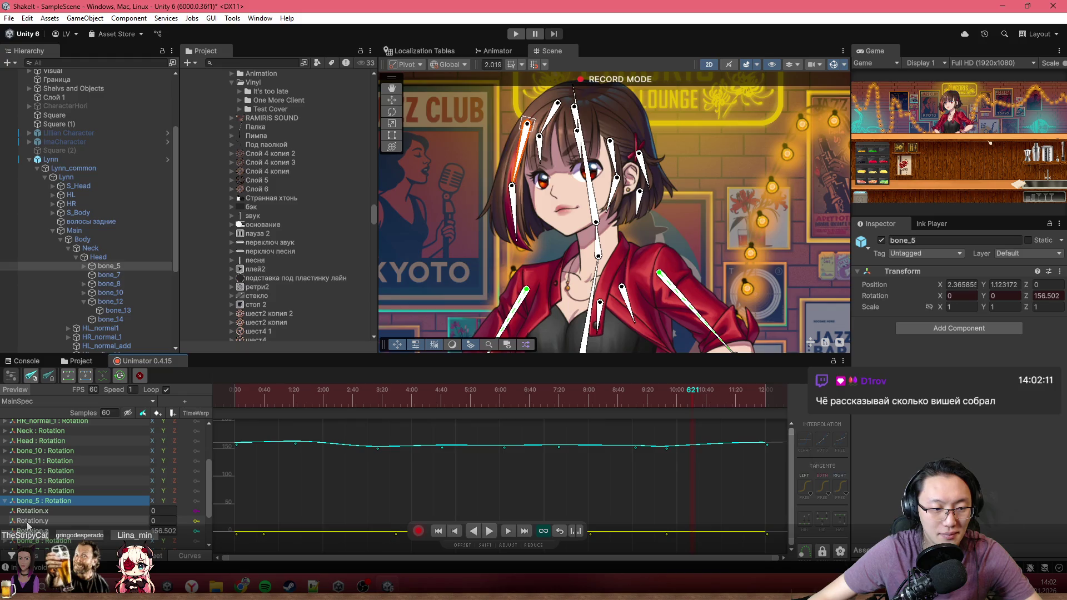
click(83, 530)
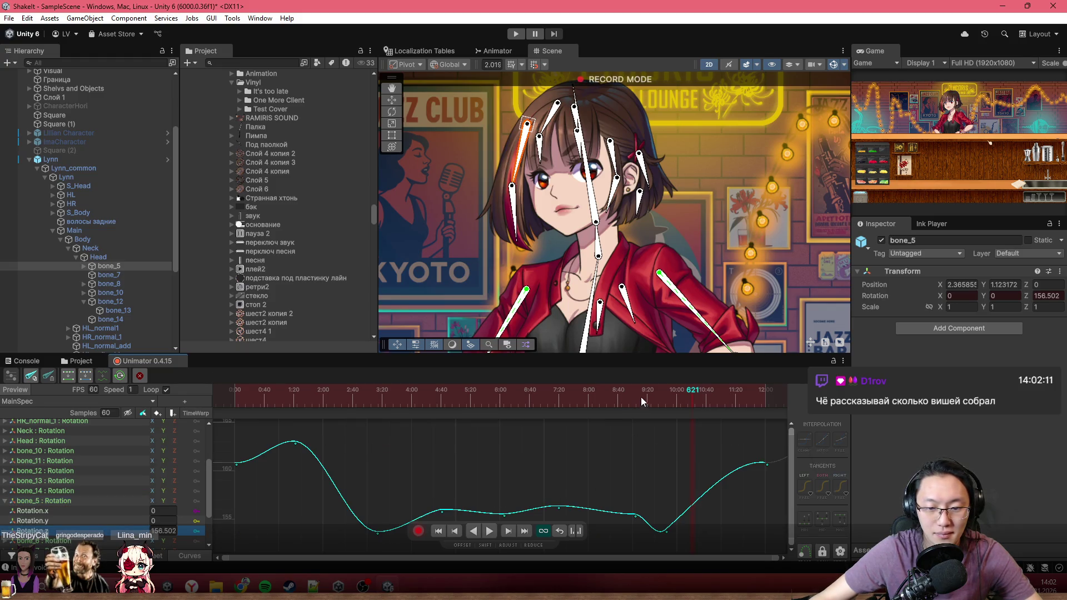
drag(641, 397, 572, 393)
mouse_move(611, 492)
mouse_down()
mouse_move(505, 413)
mouse_move(418, 466)
mouse_move(448, 465)
mouse_up()
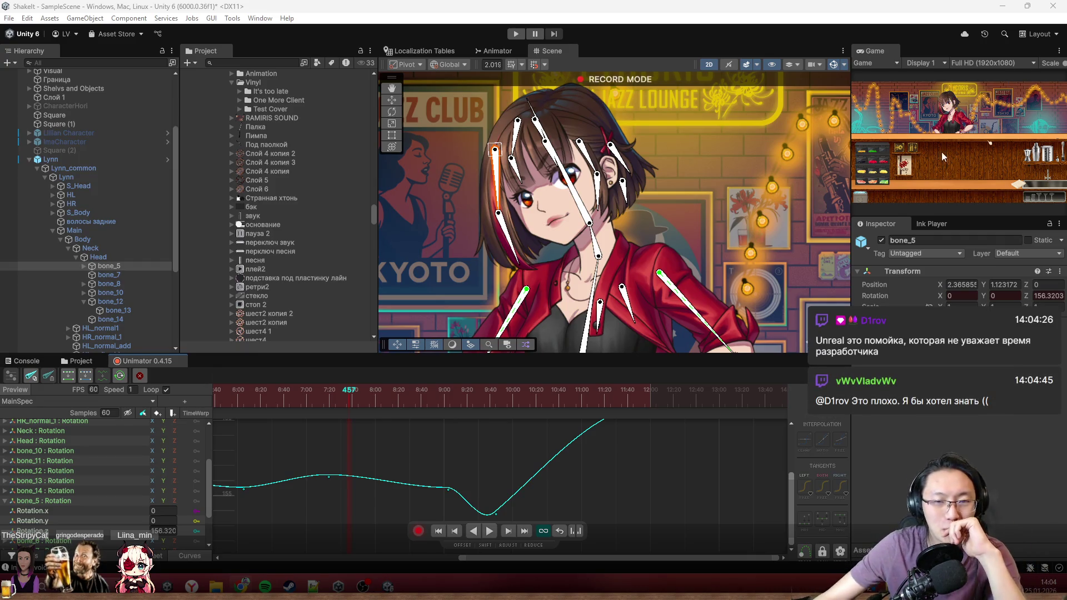
scroll(559, 463, down, 1)
scroll(559, 463, down, 4)
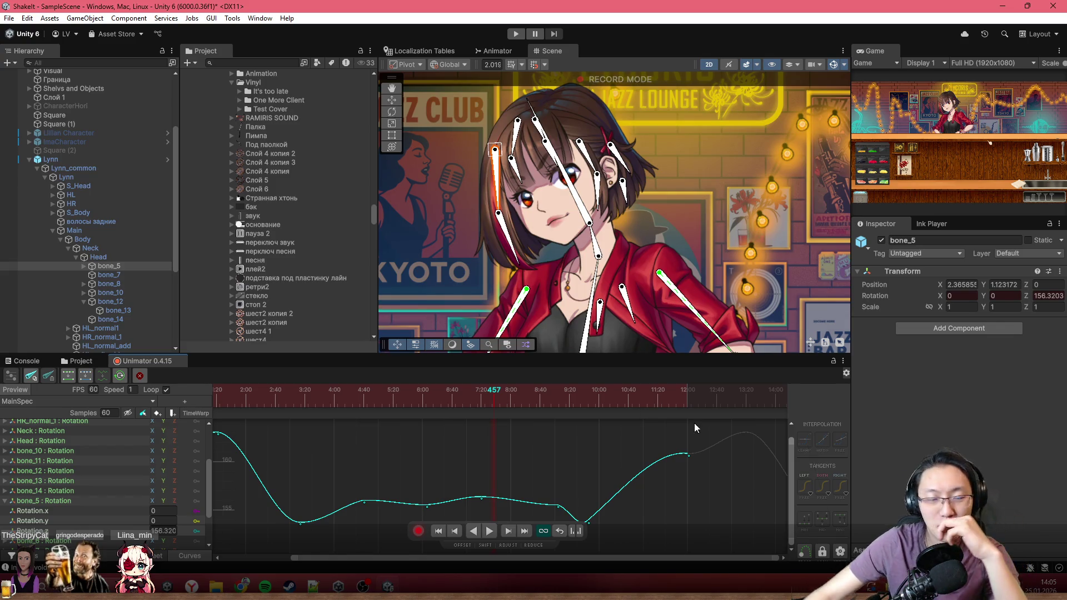
Preview from frame 361, then flatten both incoming and outgoing tangents of the 10:16 key.
drag(494, 395, 422, 399)
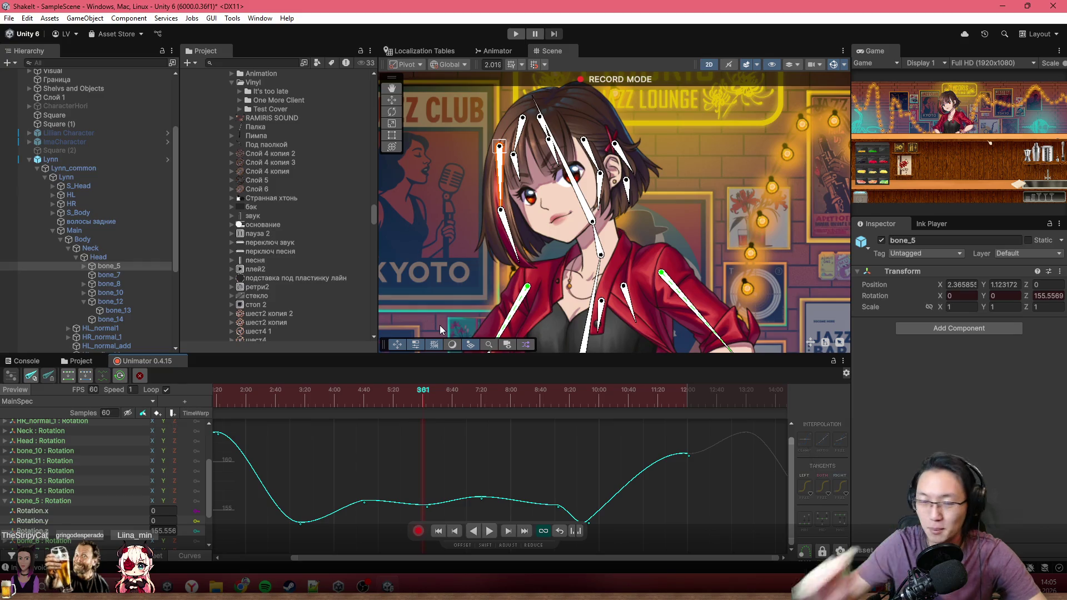
key(space)
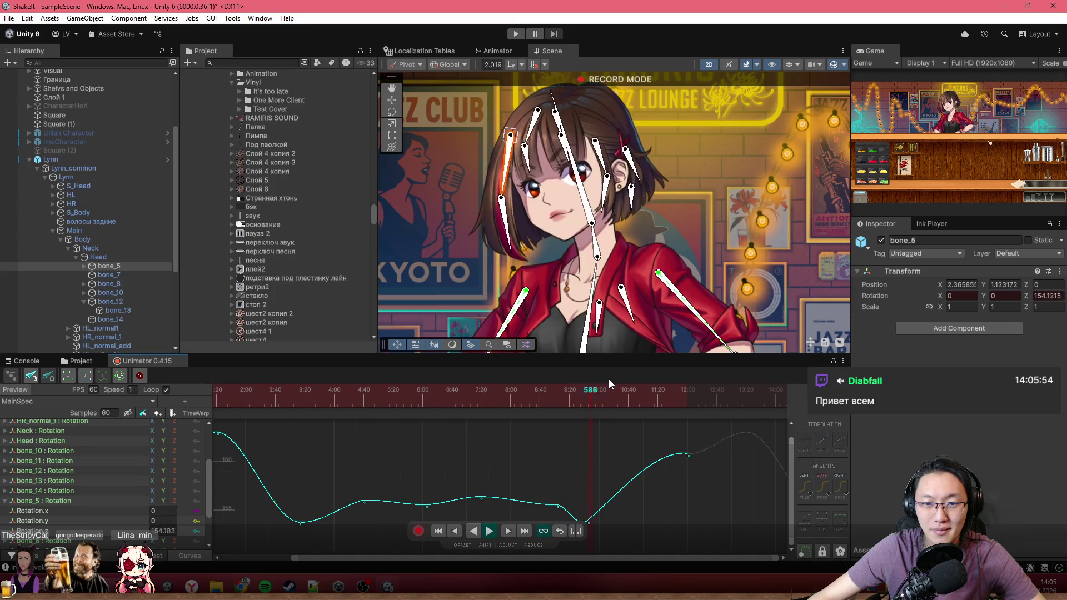
mouse_move(585, 392)
mouse_down()
mouse_move(612, 405)
mouse_move(615, 494)
mouse_move(611, 440)
mouse_move(590, 466)
mouse_up()
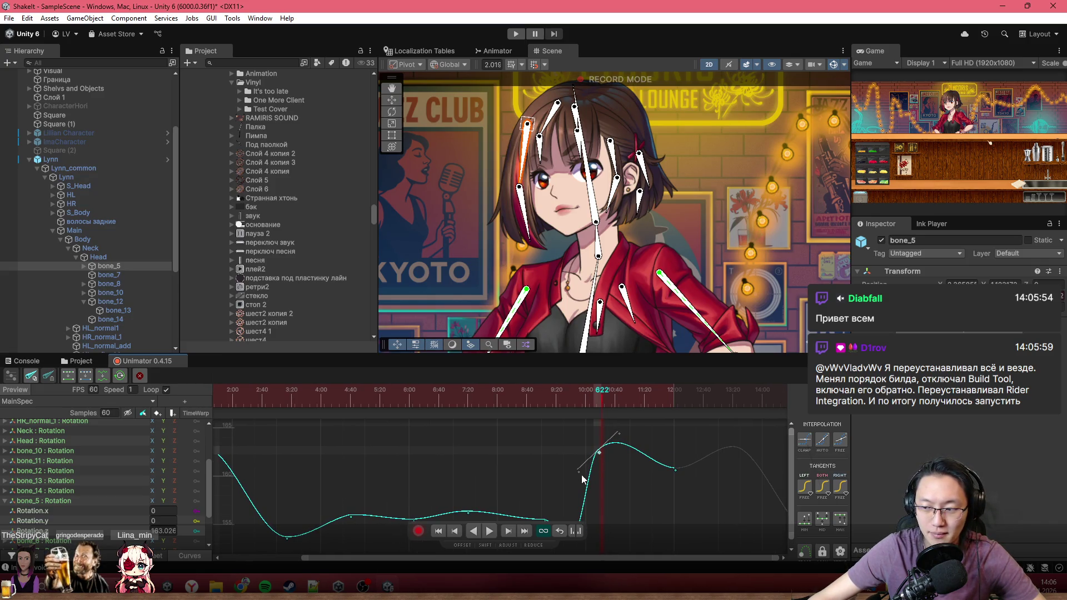
drag(581, 474, 568, 475)
drag(612, 434, 616, 442)
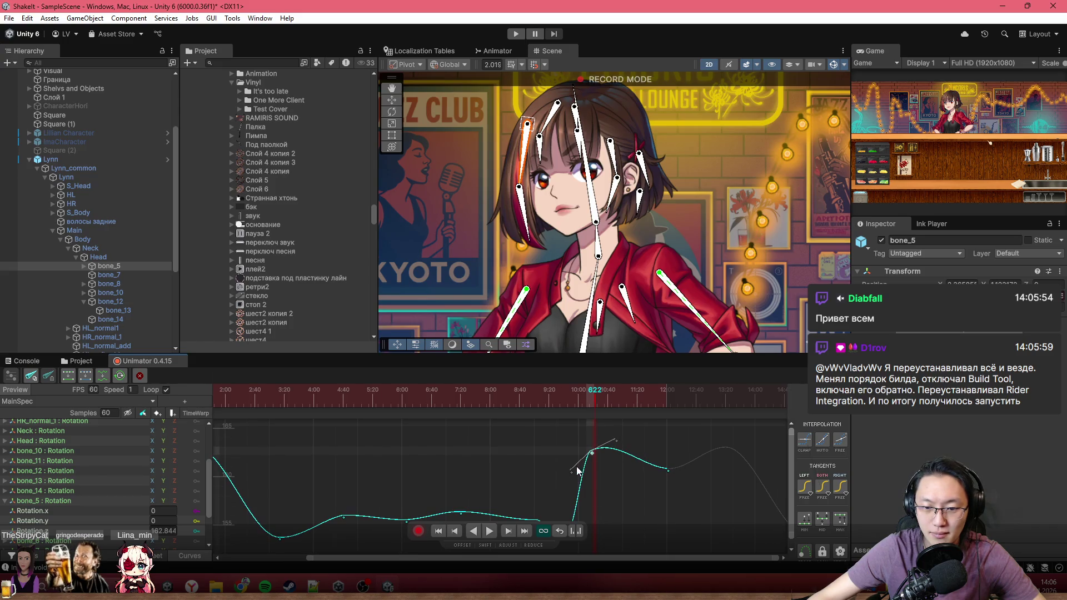
drag(572, 469, 562, 455)
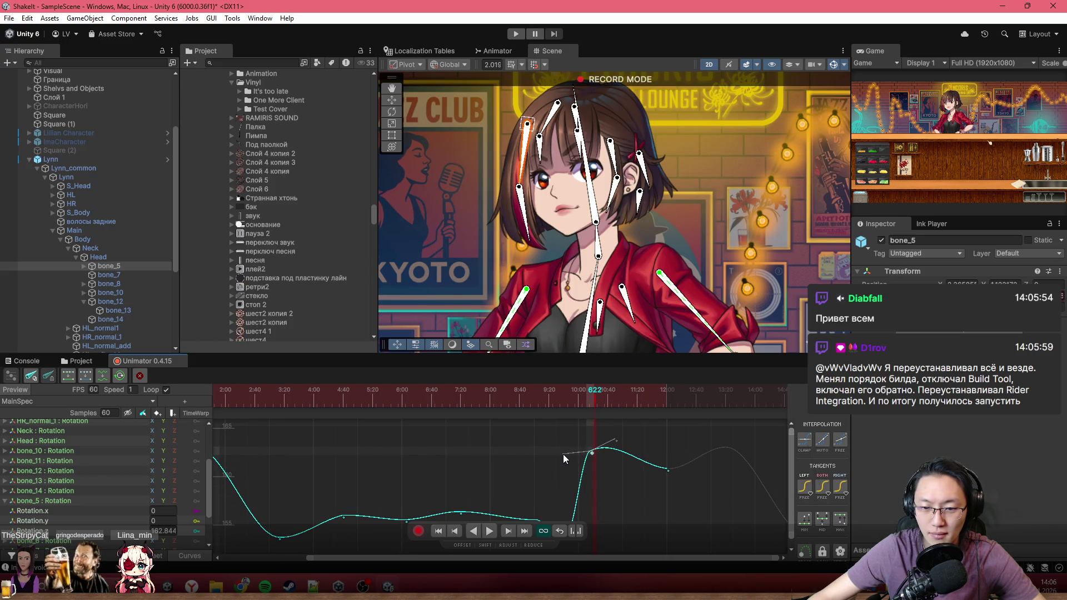
Preview the peak from frame 538 and raise the peak key near 10:32 to 163.12.
mouse_move(575, 398)
mouse_down()
mouse_move(540, 387)
mouse_move(595, 399)
mouse_move(595, 415)
mouse_up()
click(526, 396)
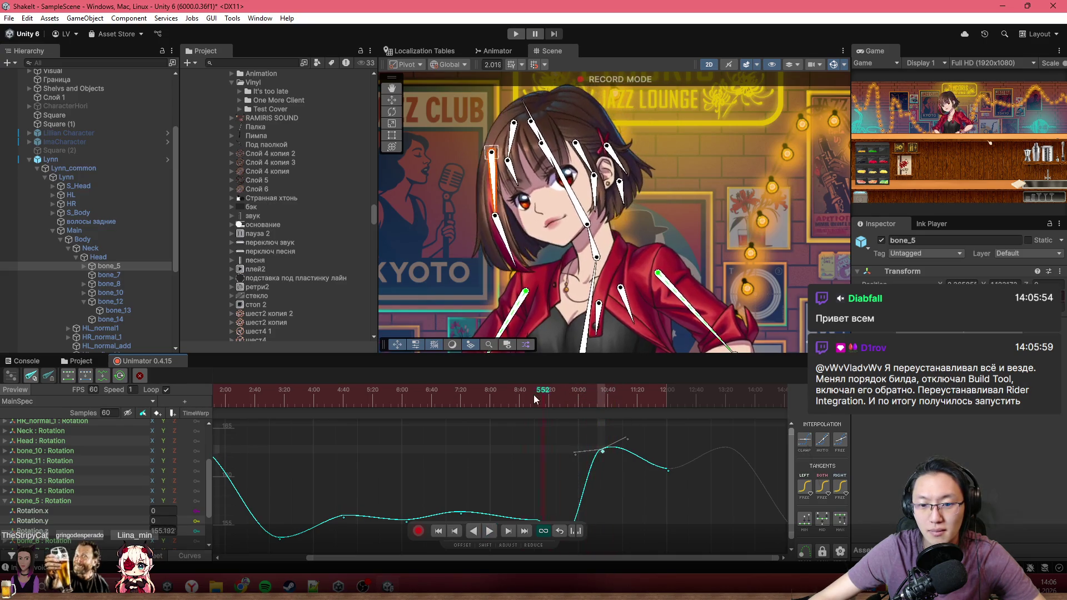
key(space)
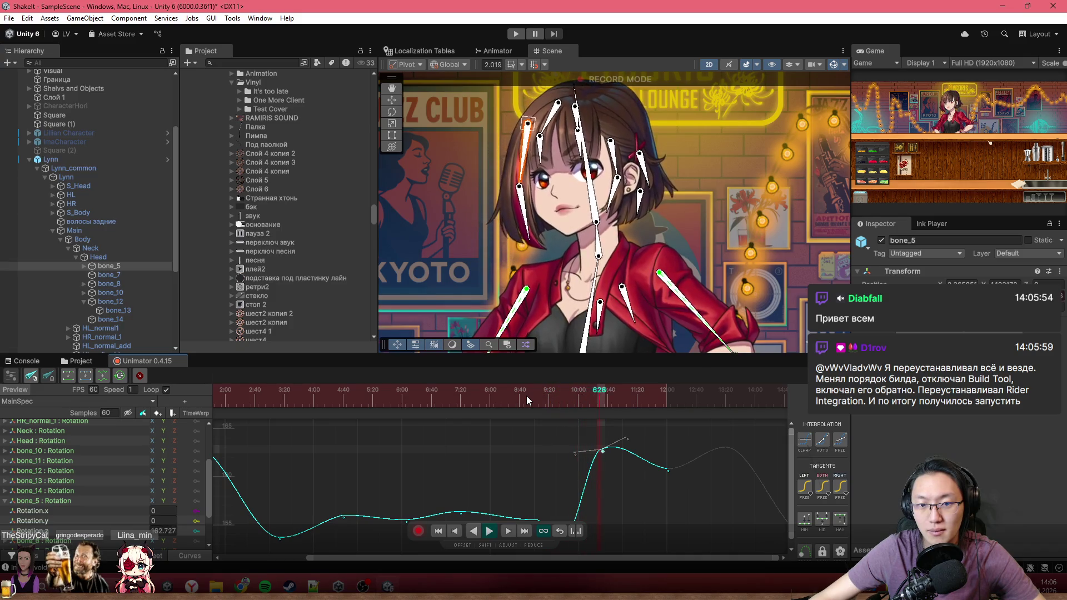
click(592, 406)
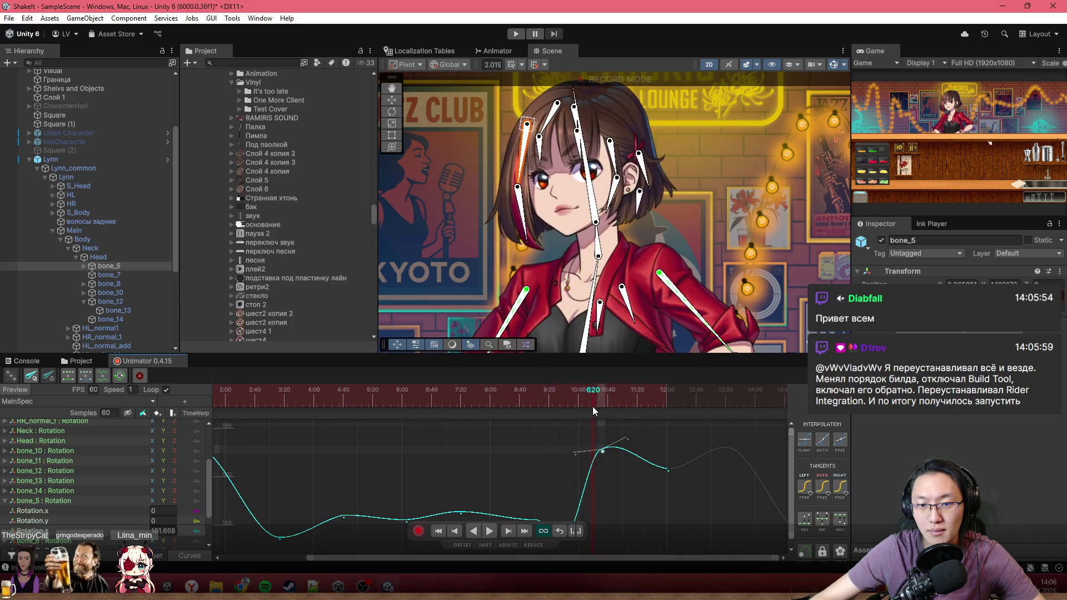
drag(599, 411, 602, 409)
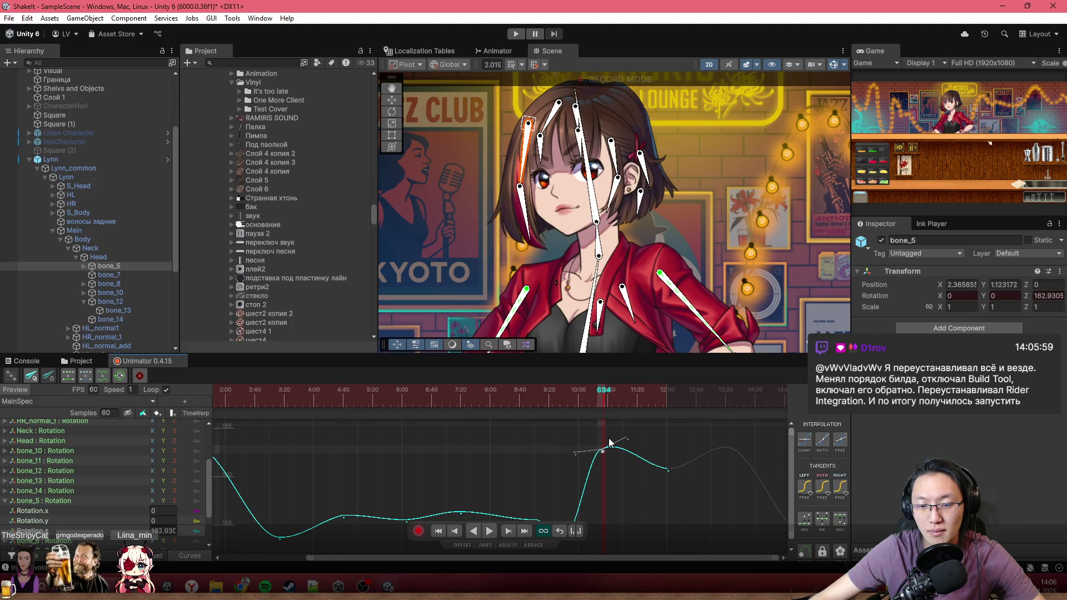
click(609, 403)
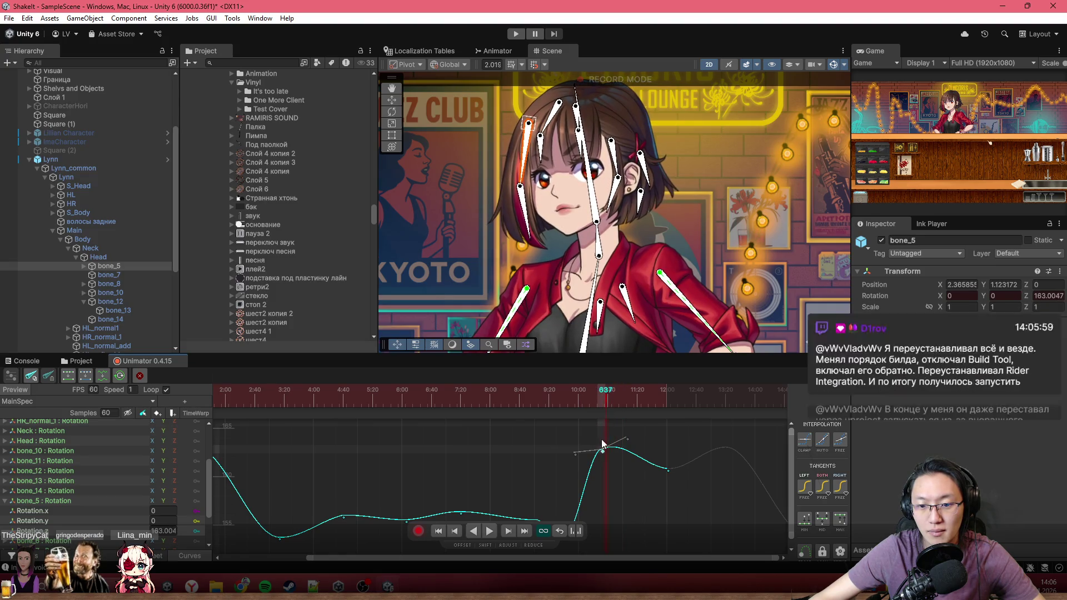
drag(602, 451, 607, 442)
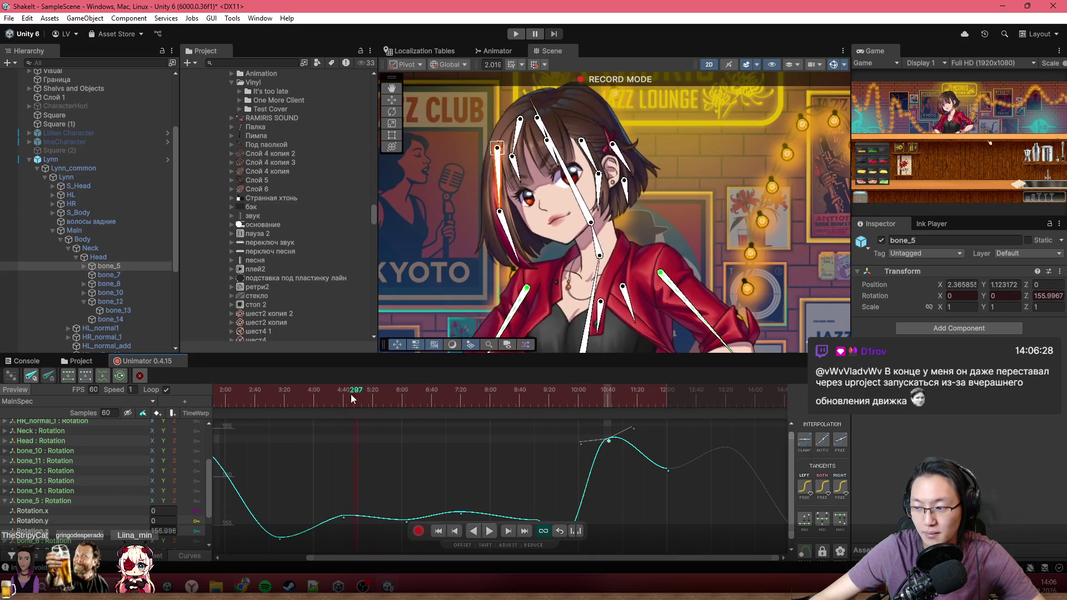
click(250, 395)
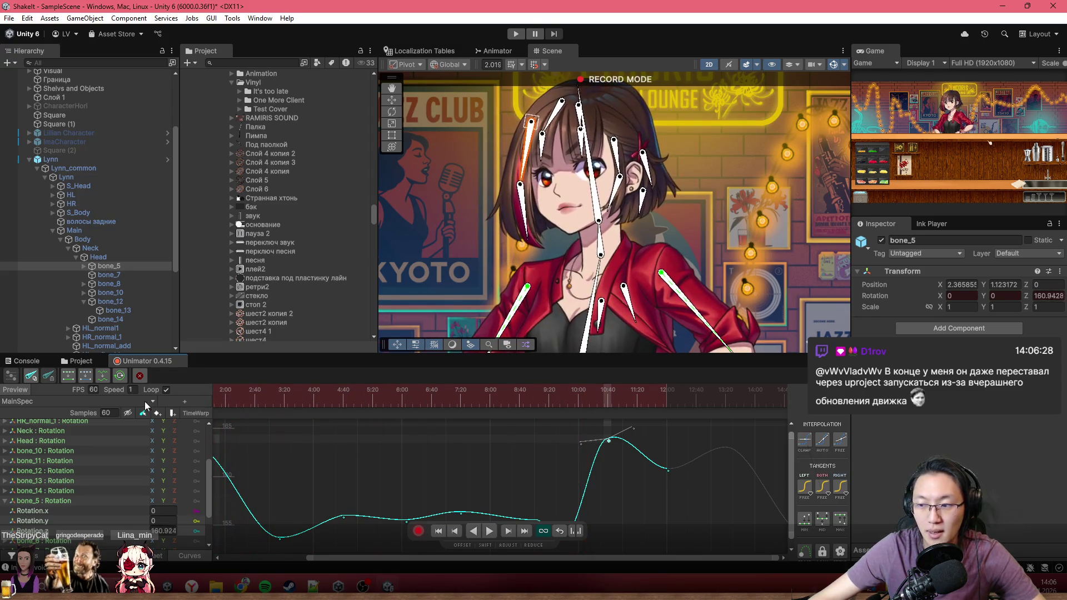
Play the bone_5 hair animation from the start and move the early dip key to 2:37, about 153.2.
scroll(308, 464, down, 2)
scroll(326, 460, down, 2)
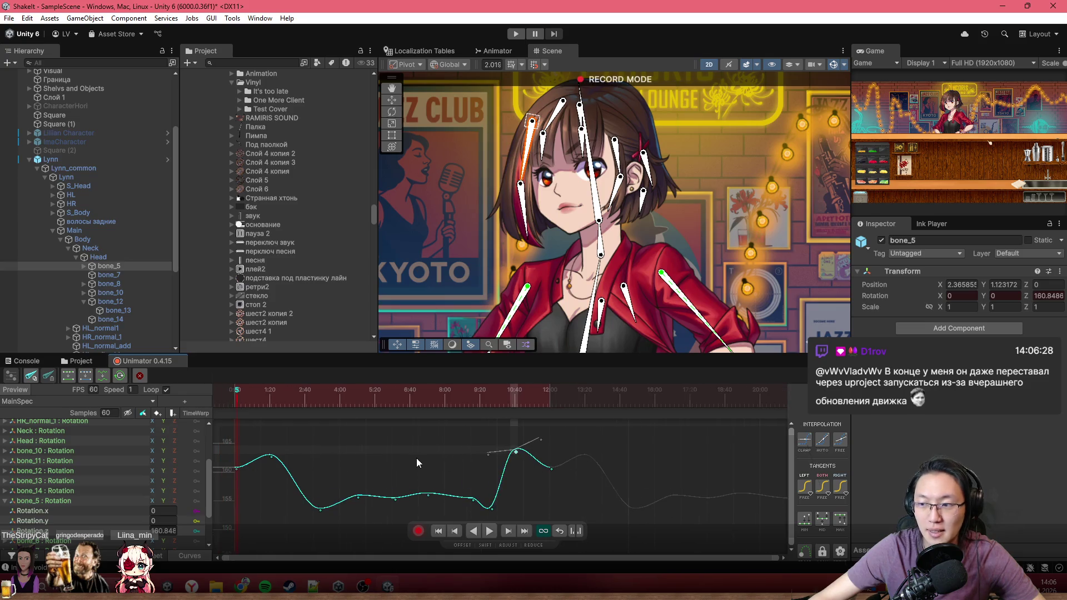
mouse_move(308, 395)
mouse_down()
mouse_move(204, 398)
mouse_move(281, 406)
mouse_up()
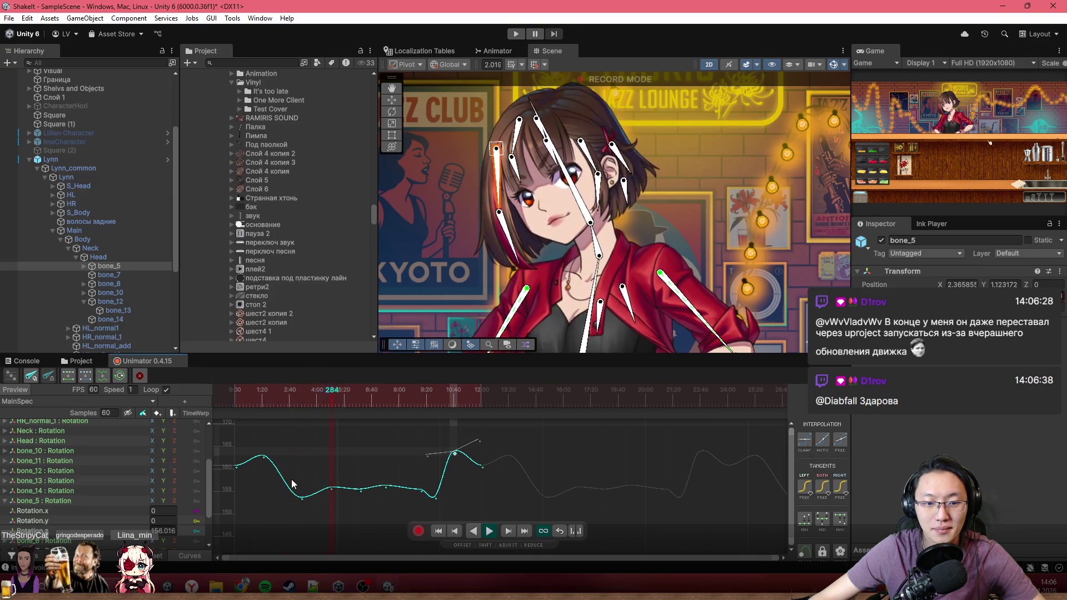
key(space)
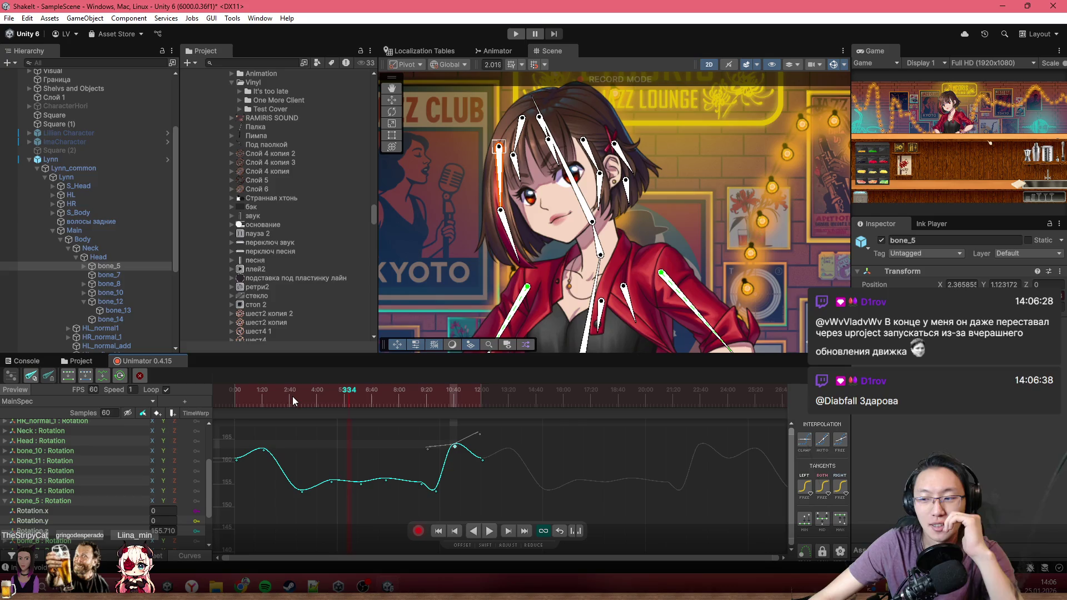
scroll(453, 261, up, 3)
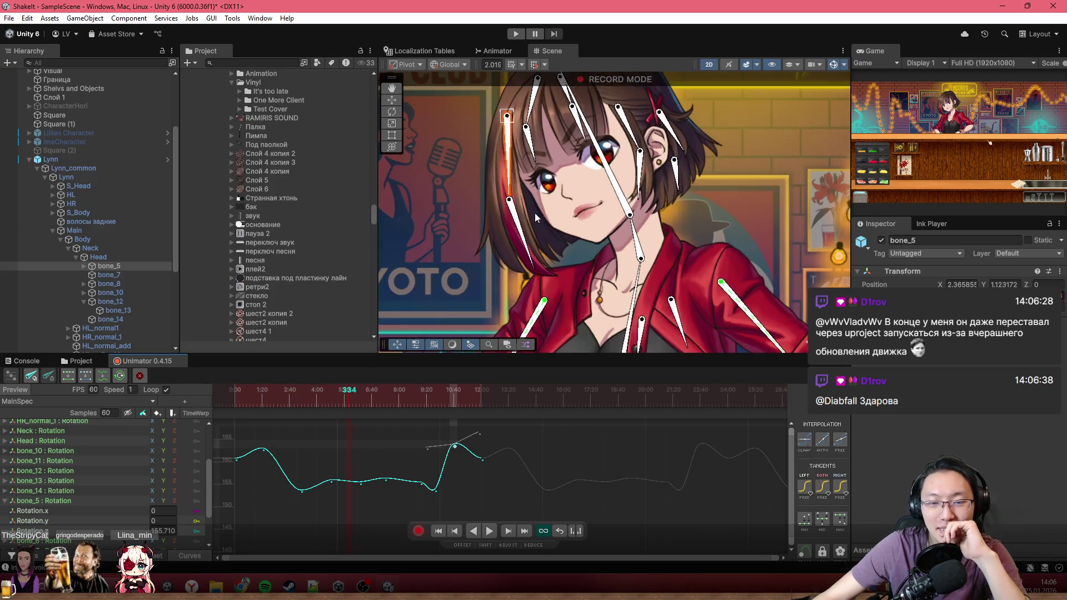
drag(352, 401, 205, 413)
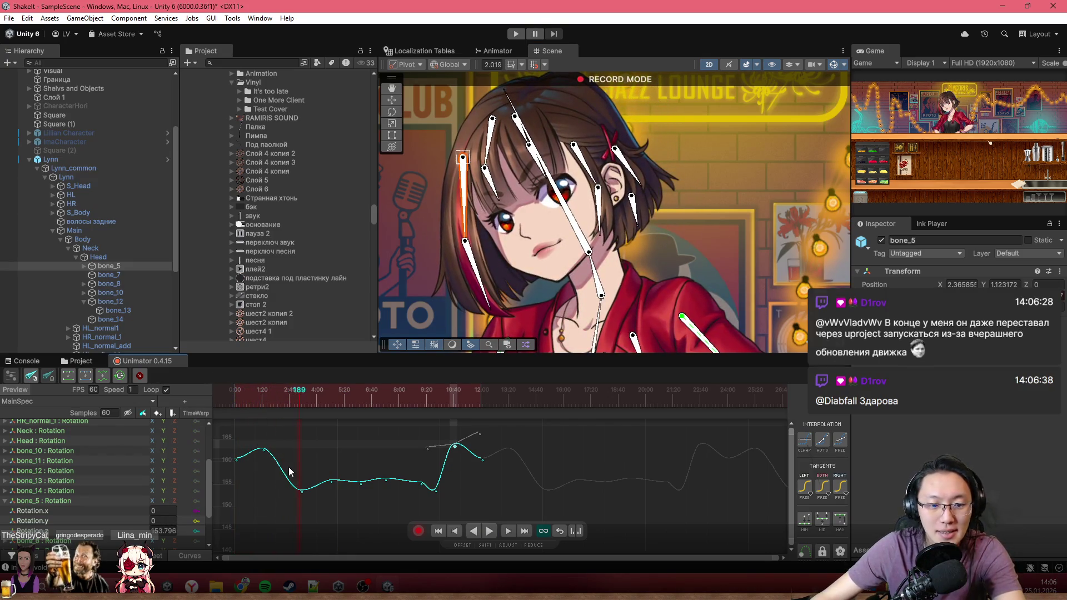
scroll(312, 471, up, 2)
drag(299, 487, 285, 488)
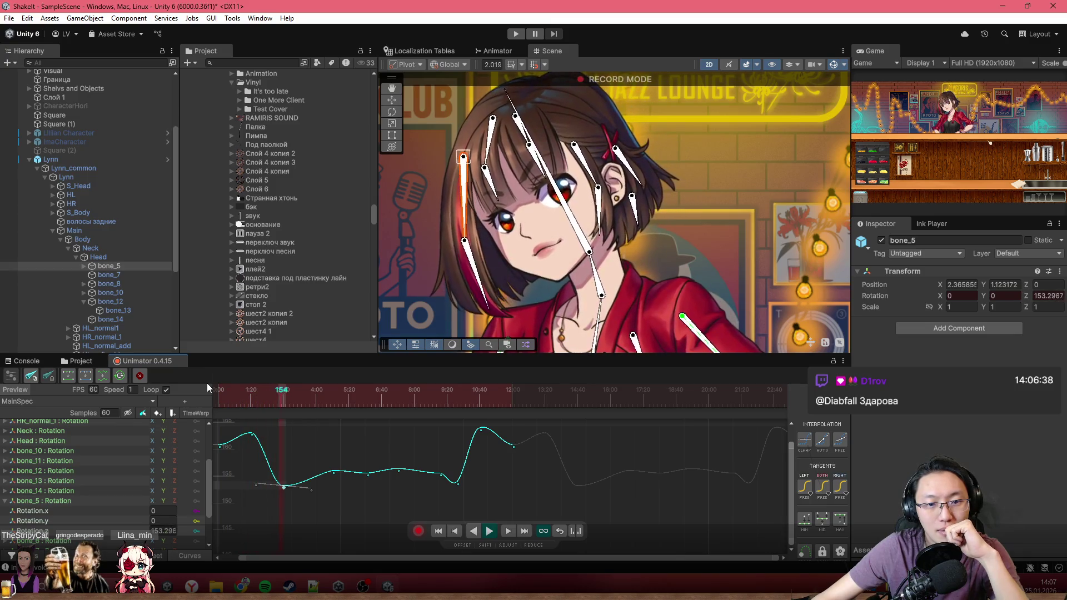
Lower the dip key near 2:36 to about 148.9 and replay to check the hair dip.
key(space)
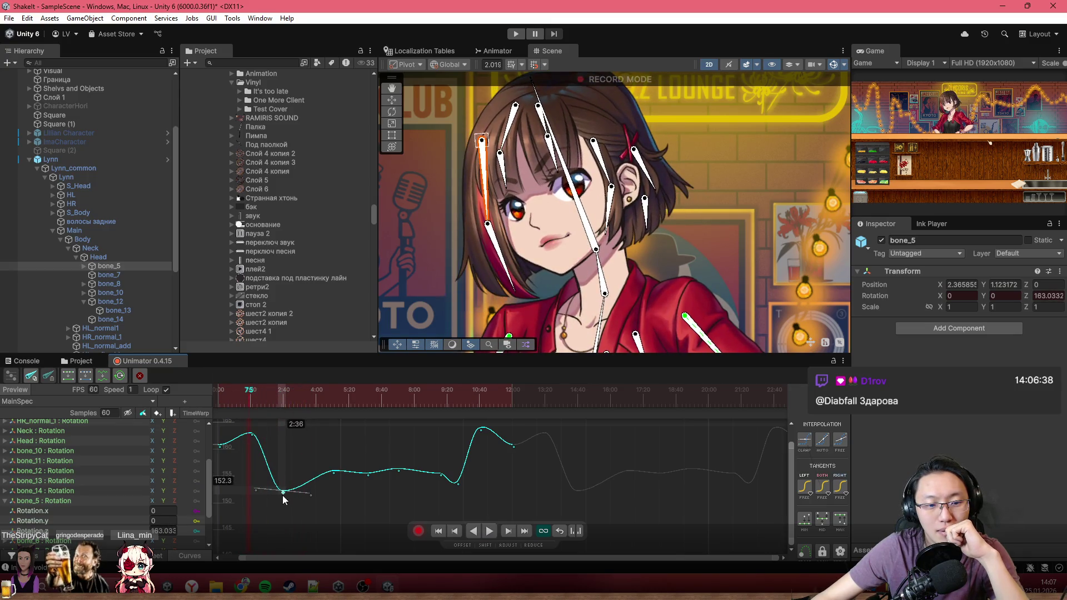
drag(283, 488, 283, 496)
key(space)
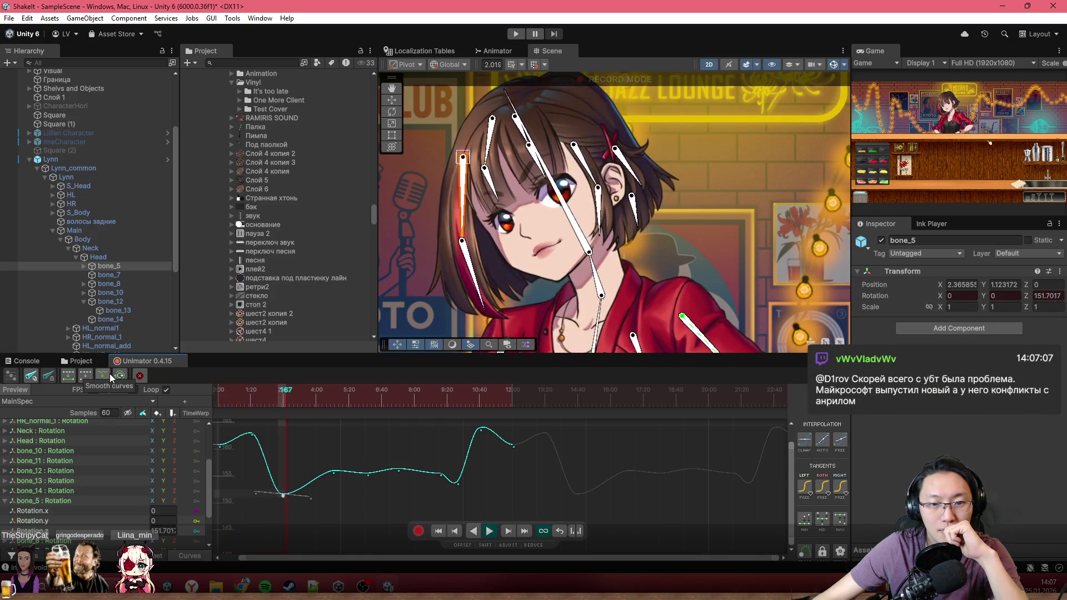
drag(284, 496, 279, 512)
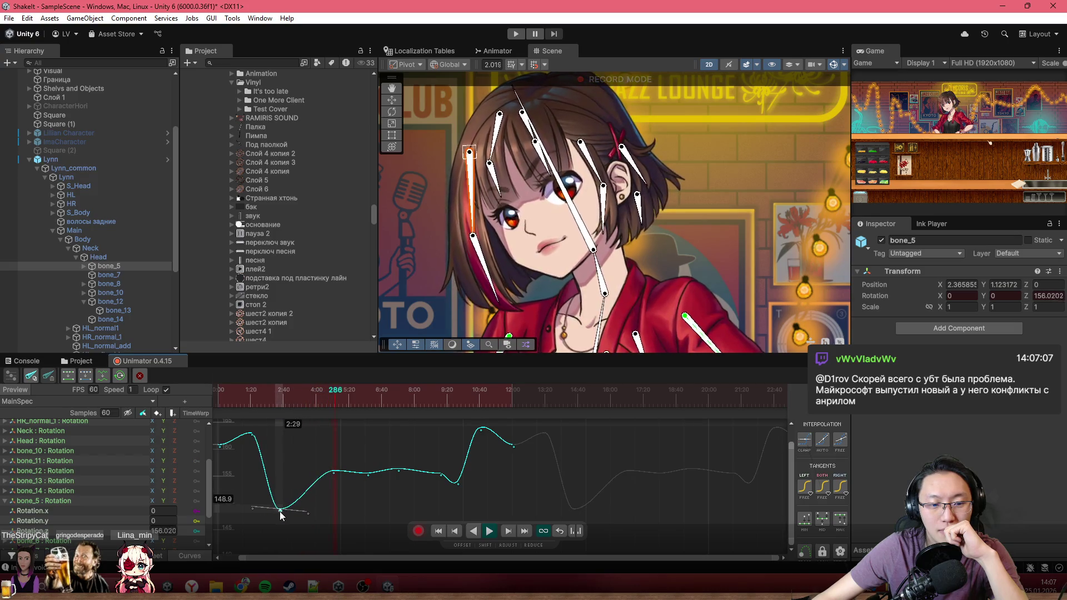
key(space)
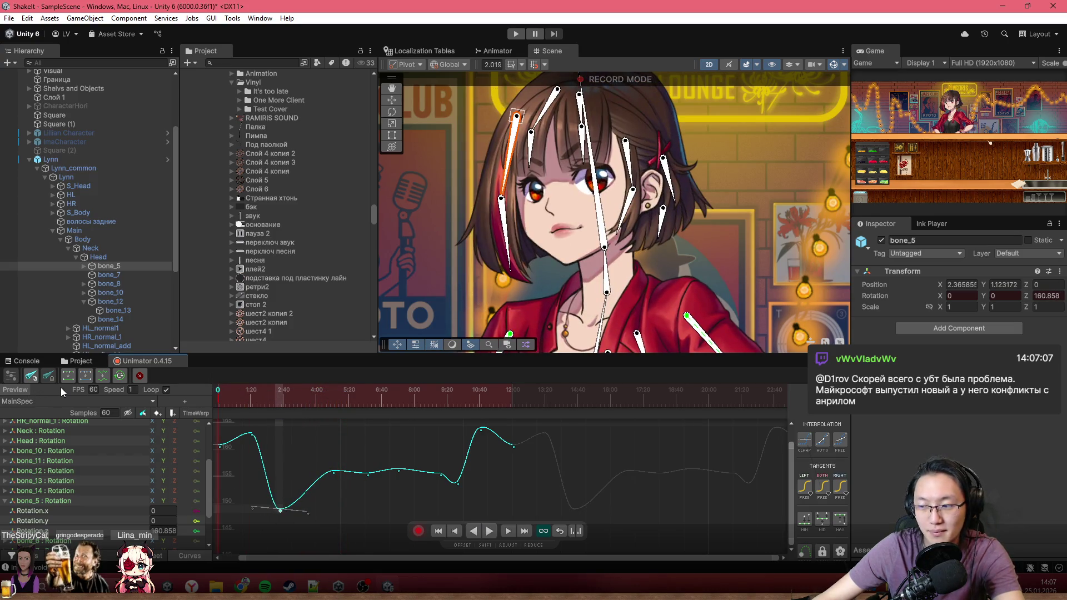
key(space)
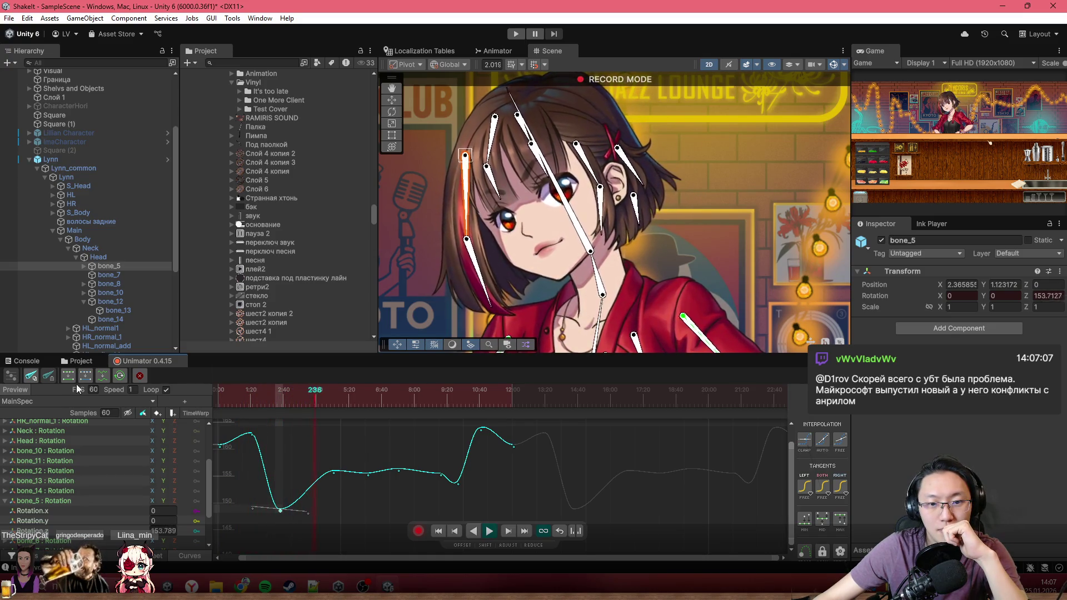
key(space)
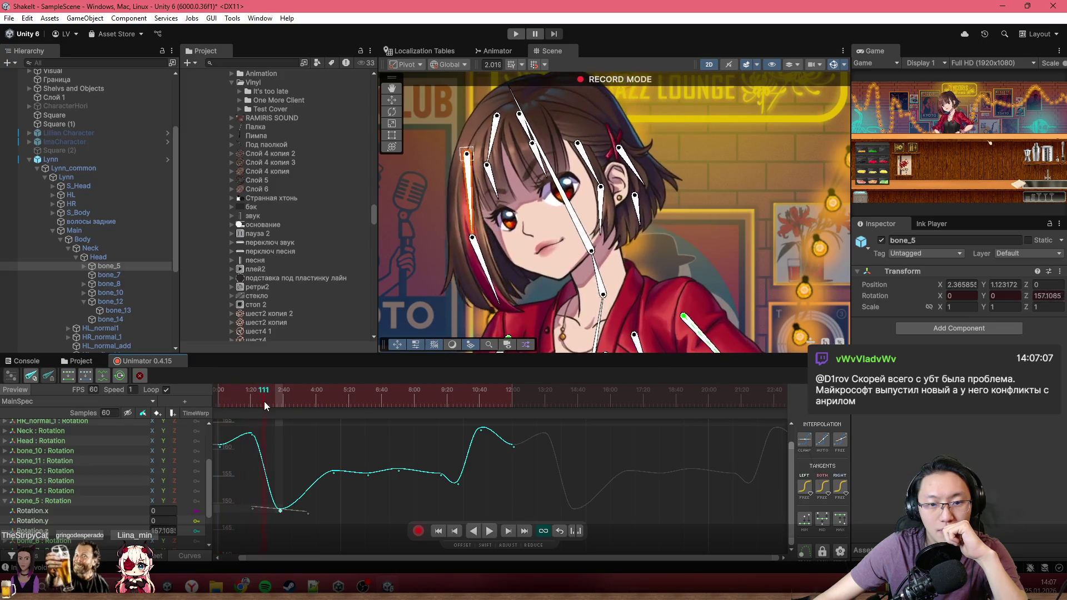
drag(265, 401, 283, 405)
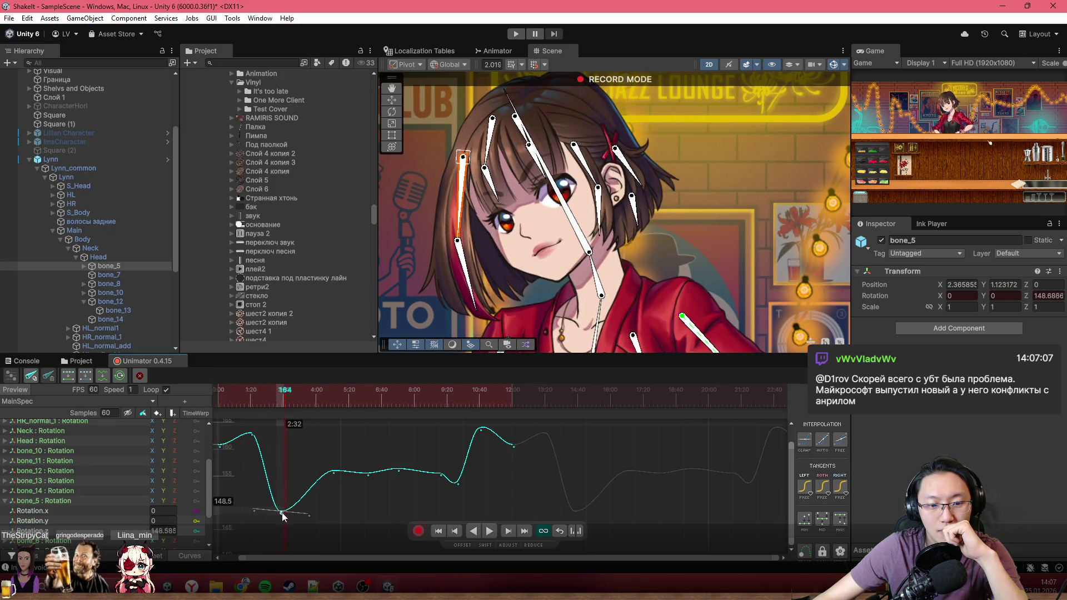
Shift the lowest key later and slightly higher, then replay the swing from the beginning.
drag(283, 516, 288, 527)
click(225, 402)
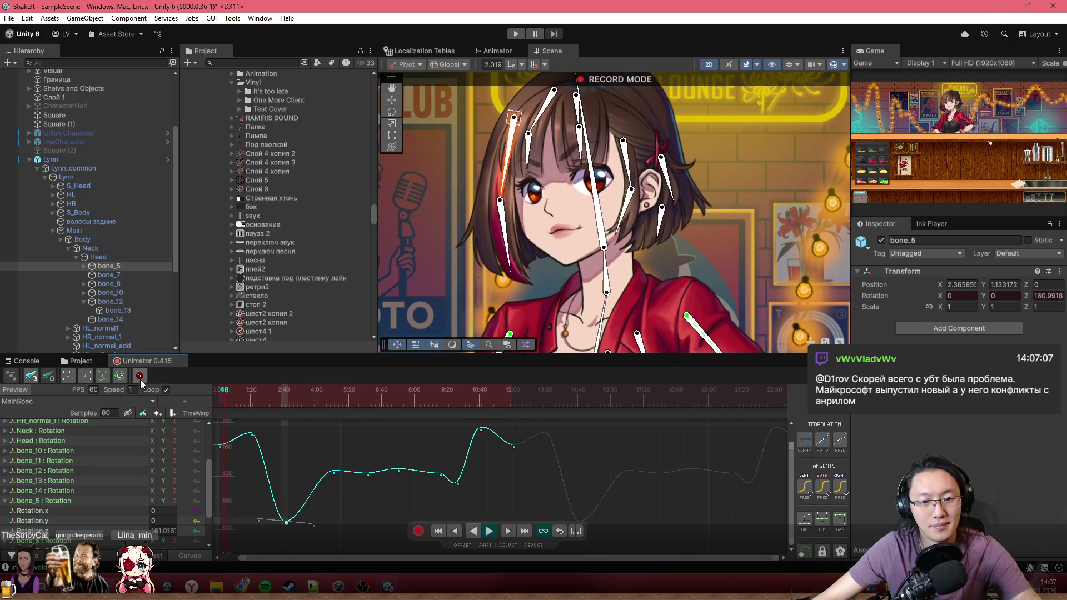
key(space)
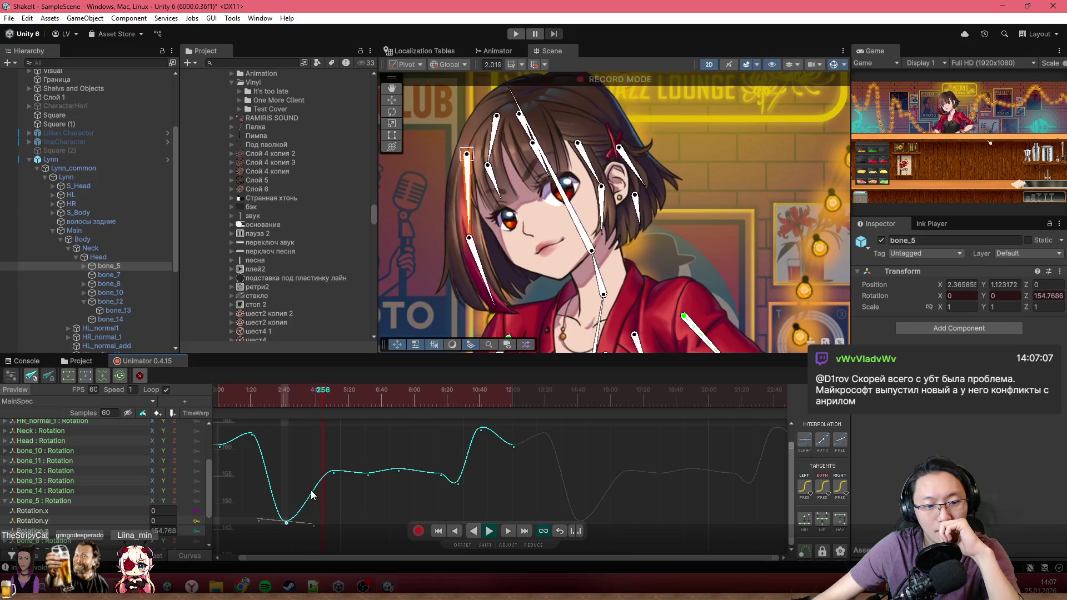
click(243, 402)
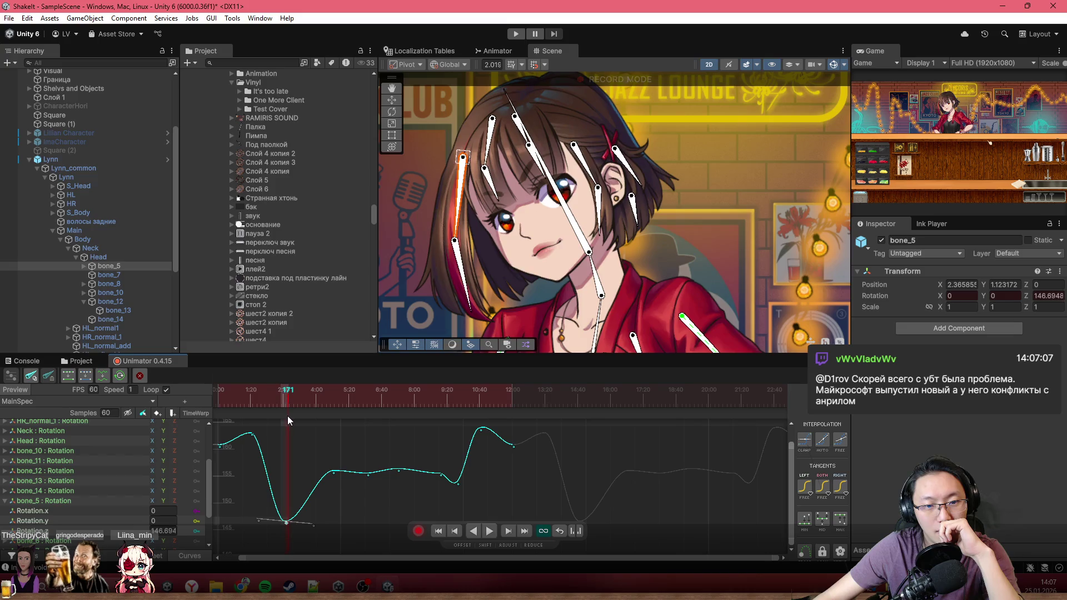
mouse_move(287, 522)
mouse_down()
mouse_move(297, 516)
mouse_move(287, 522)
mouse_up()
click(225, 394)
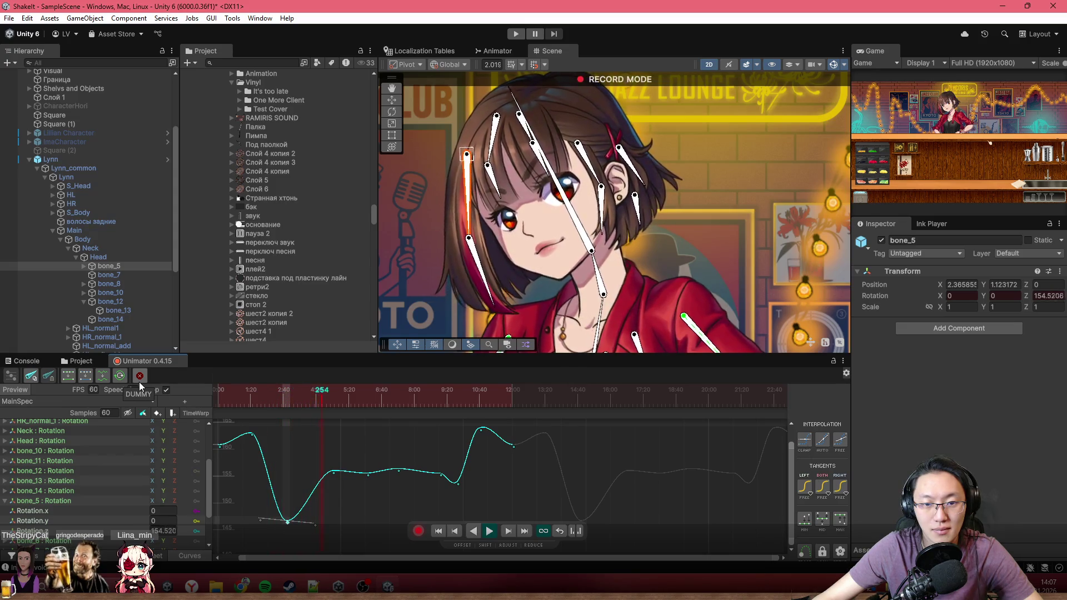
click(299, 396)
drag(309, 400, 193, 391)
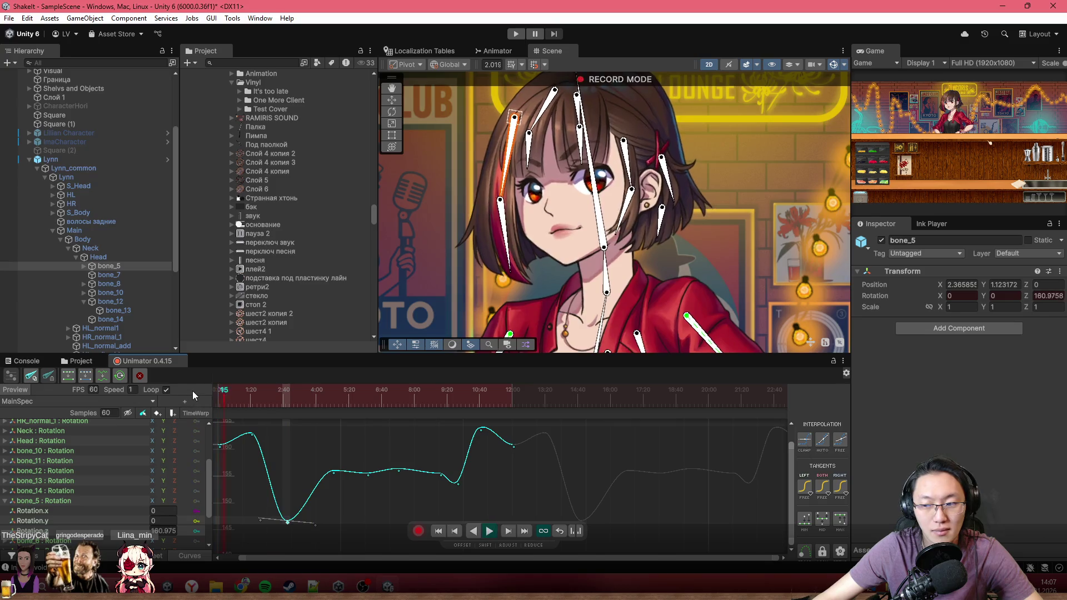
key(space)
Move the middle keys to 4:12 at 154.0 and slightly lower near 7:19, then scrub to check.
mouse_move(334, 473)
mouse_down()
mouse_move(310, 497)
mouse_move(341, 484)
mouse_move(346, 507)
mouse_move(369, 488)
mouse_move(409, 496)
mouse_move(439, 485)
mouse_up()
click(399, 471)
click(230, 396)
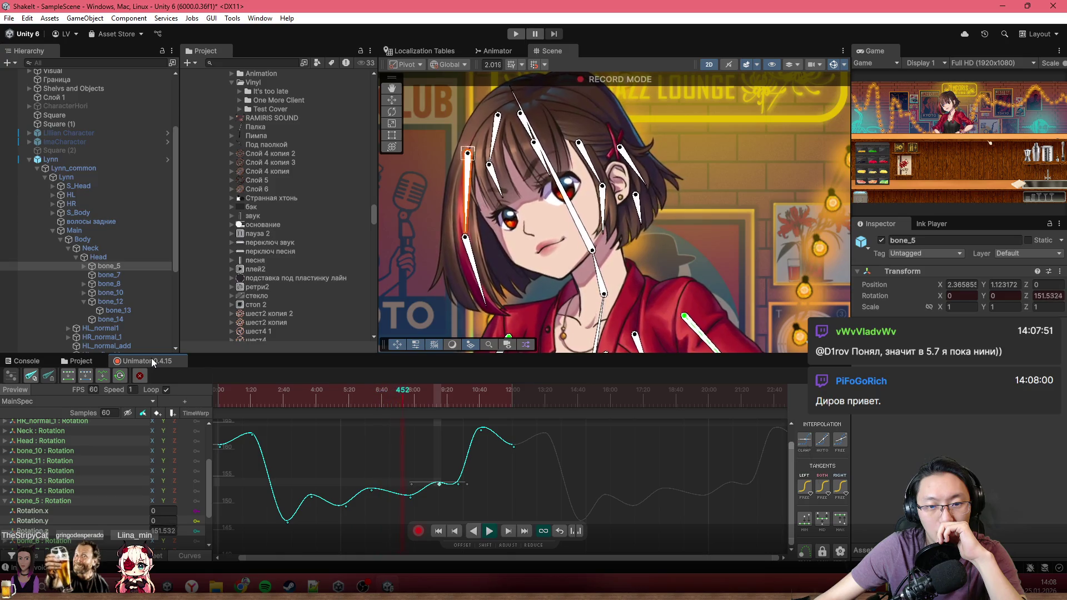
click(382, 395)
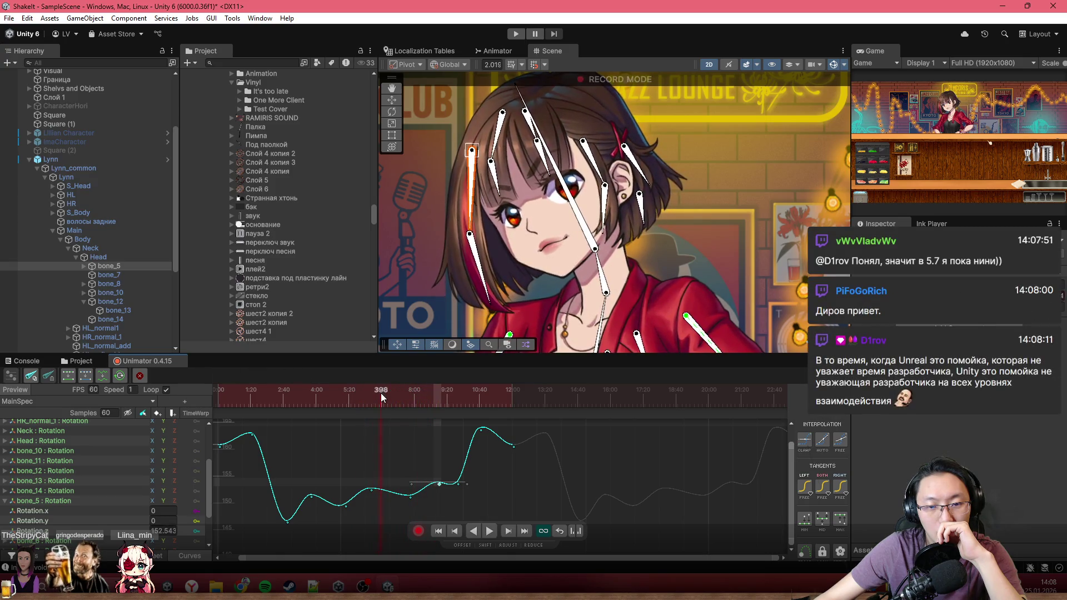
drag(408, 407, 417, 411)
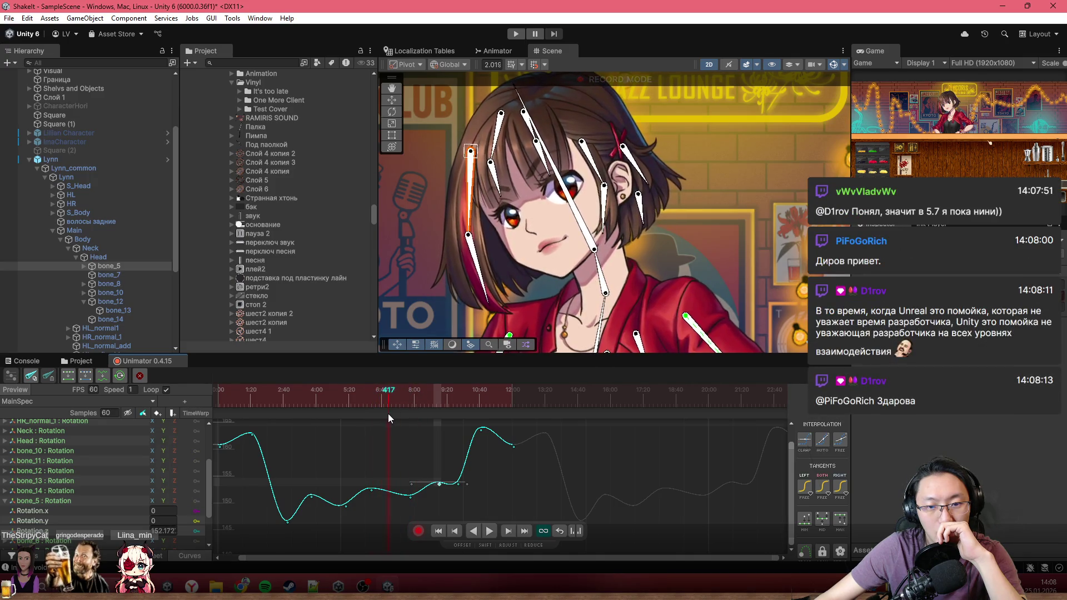
drag(406, 420, 176, 427)
drag(243, 431, 383, 439)
Raise the key near frame 402, adjust the key before the peak, and scrub around frame 540.
drag(409, 487, 394, 451)
click(349, 399)
drag(374, 408, 446, 431)
click(439, 484)
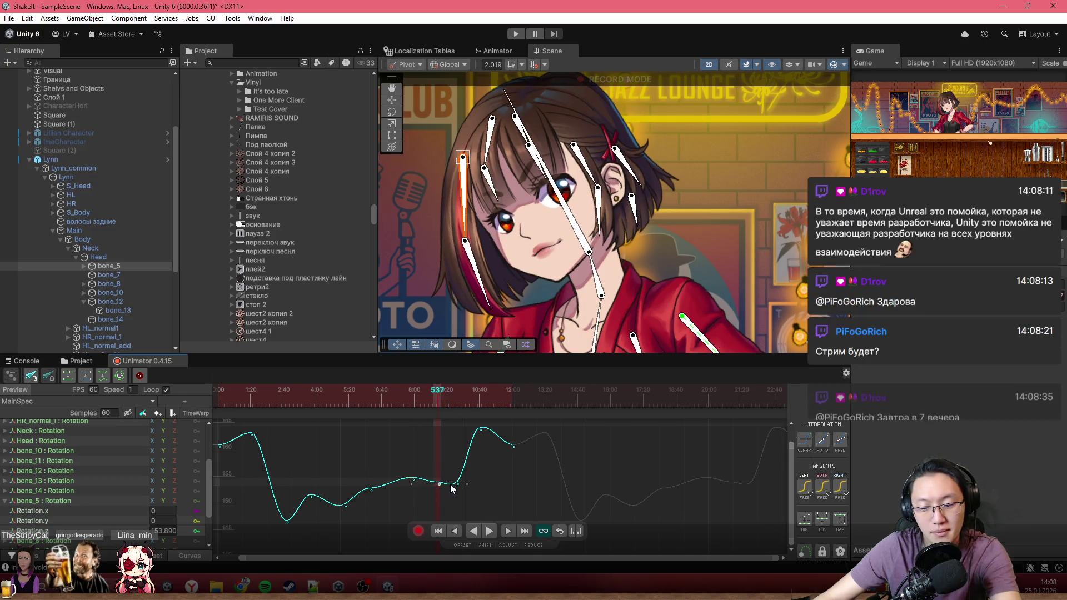
mouse_move(389, 398)
mouse_down()
mouse_move(453, 419)
mouse_move(439, 423)
mouse_move(444, 430)
mouse_move(532, 445)
mouse_up()
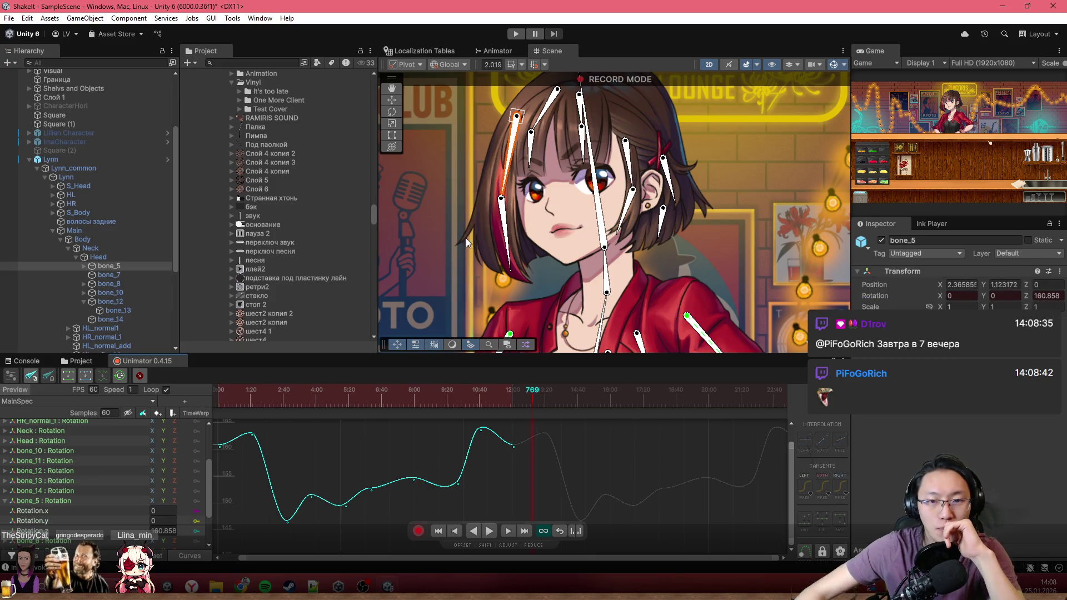
click(391, 396)
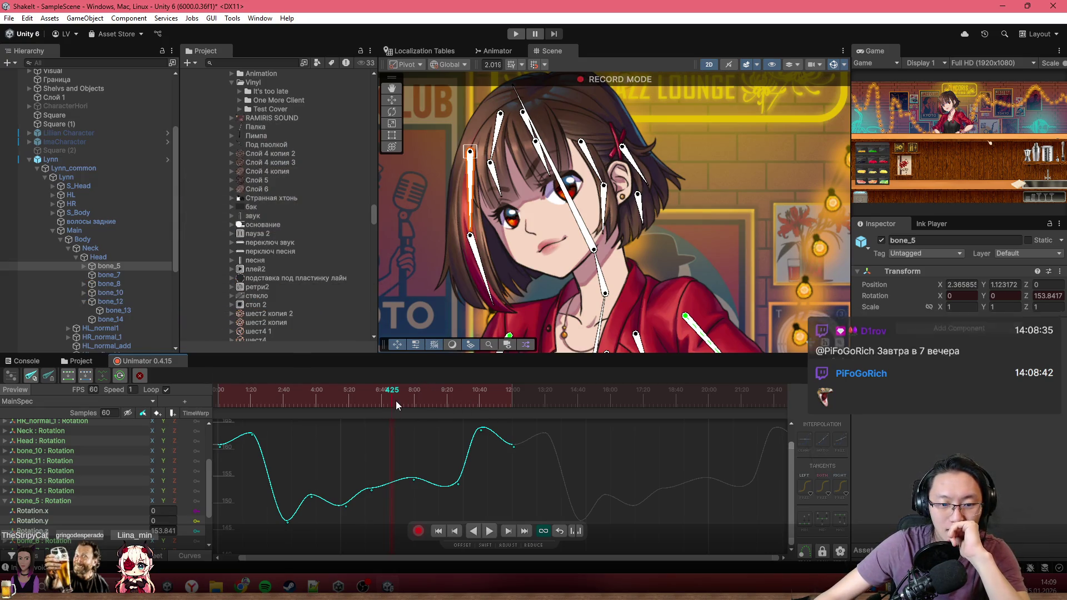
drag(396, 401, 199, 400)
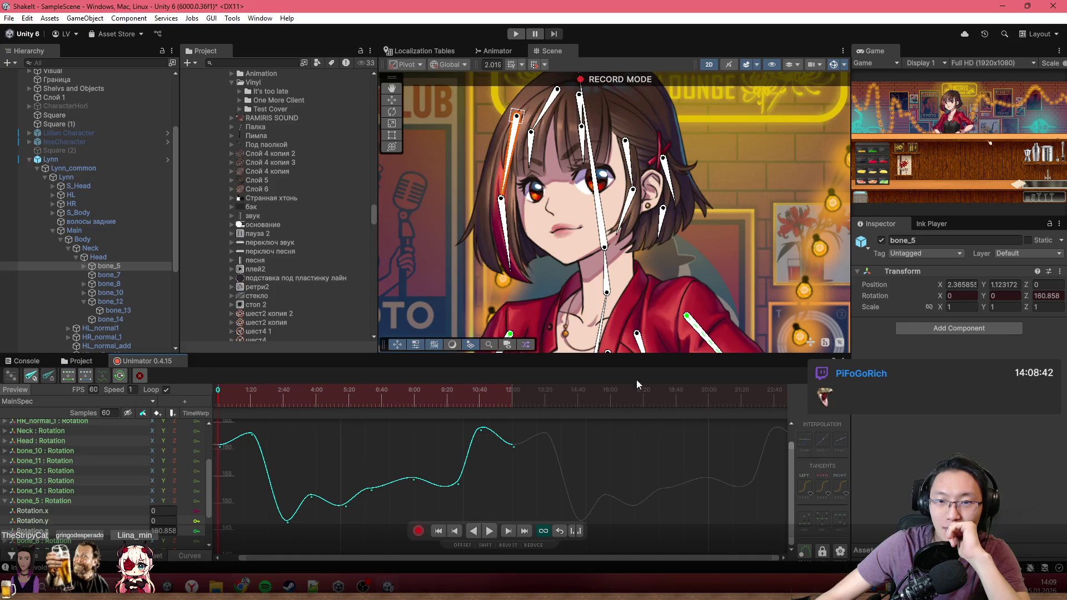
scroll(644, 282, down, 5)
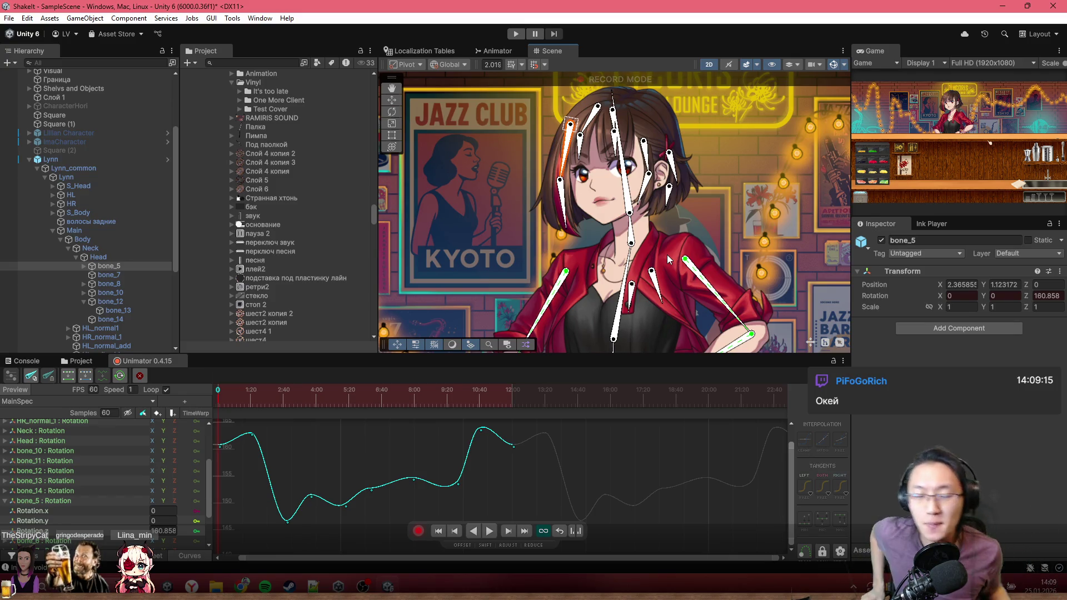
scroll(673, 119, up, 3)
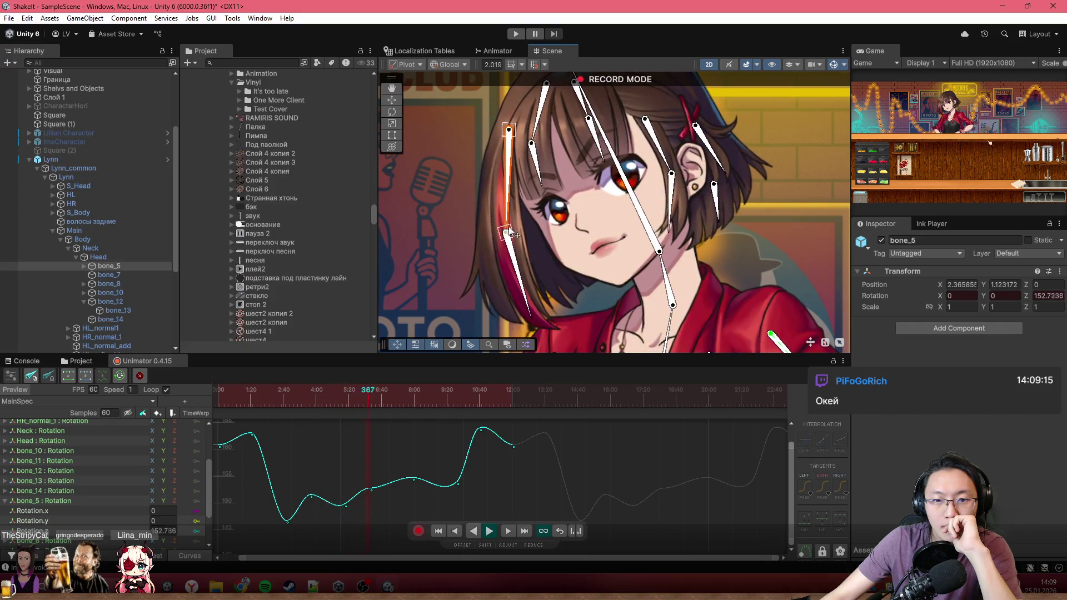
click(322, 389)
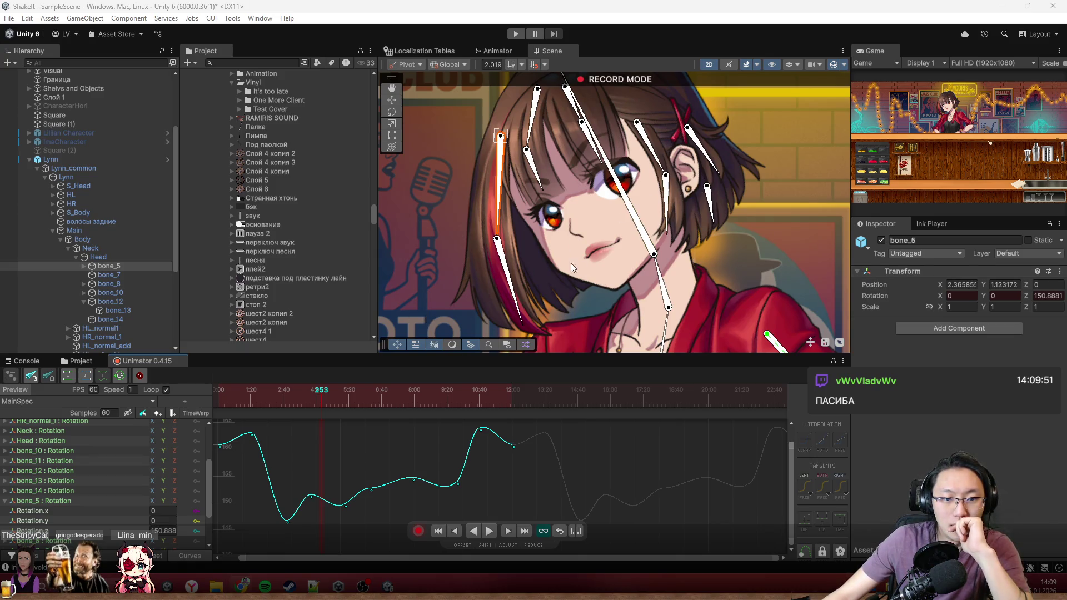
drag(554, 259, 495, 288)
mouse_move(395, 386)
mouse_down()
mouse_move(318, 412)
mouse_move(172, 417)
mouse_up()
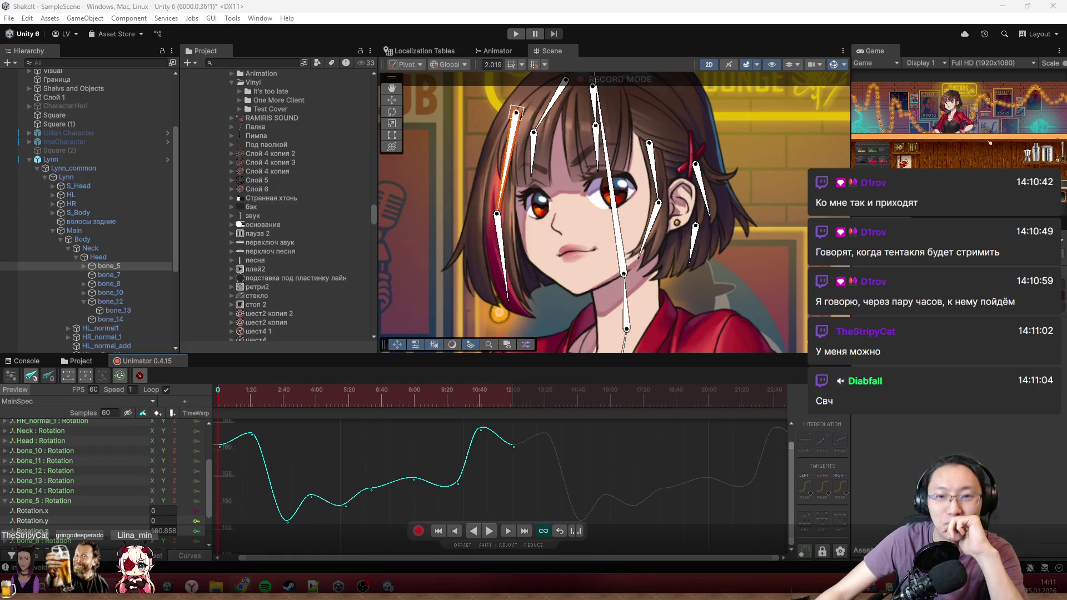
scroll(662, 219, up, 5)
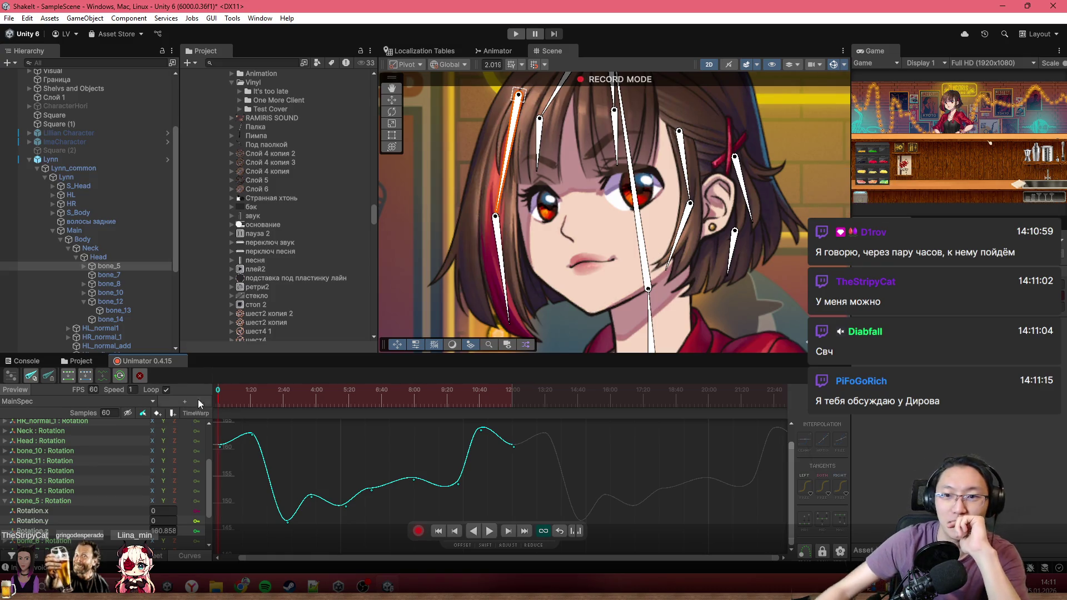
scroll(476, 186, down, 1)
scroll(477, 187, down, 2)
scroll(498, 198, up, 1)
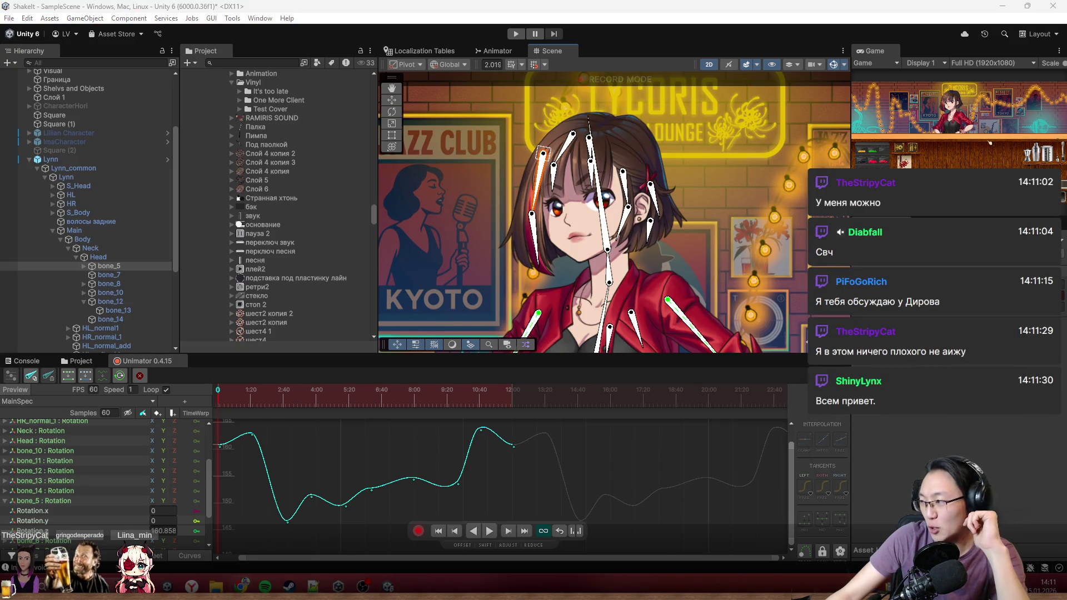
scroll(665, 189, up, 3)
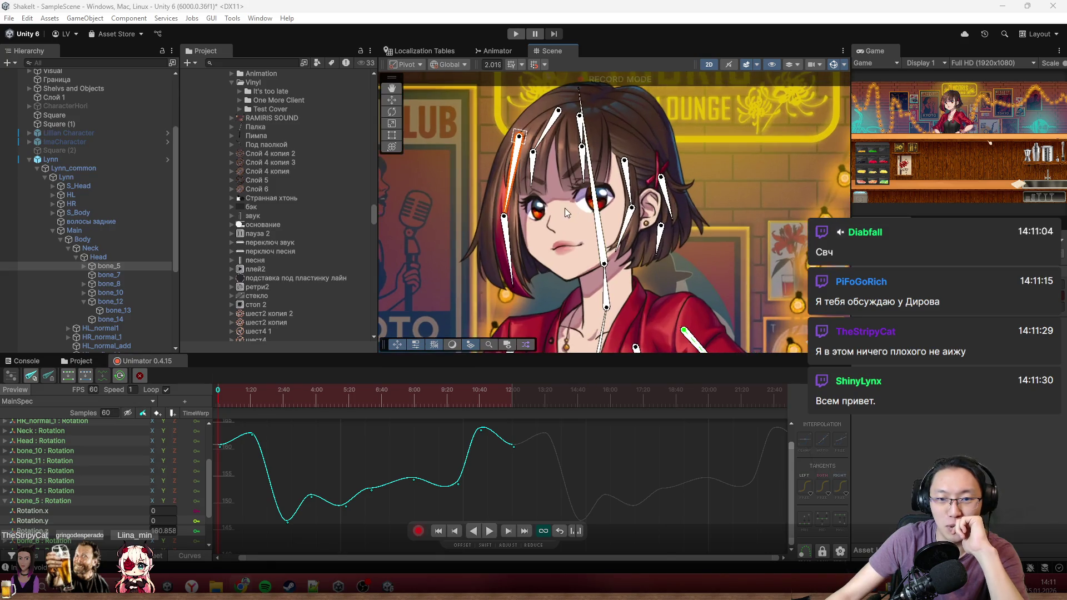
scroll(565, 205, up, 3)
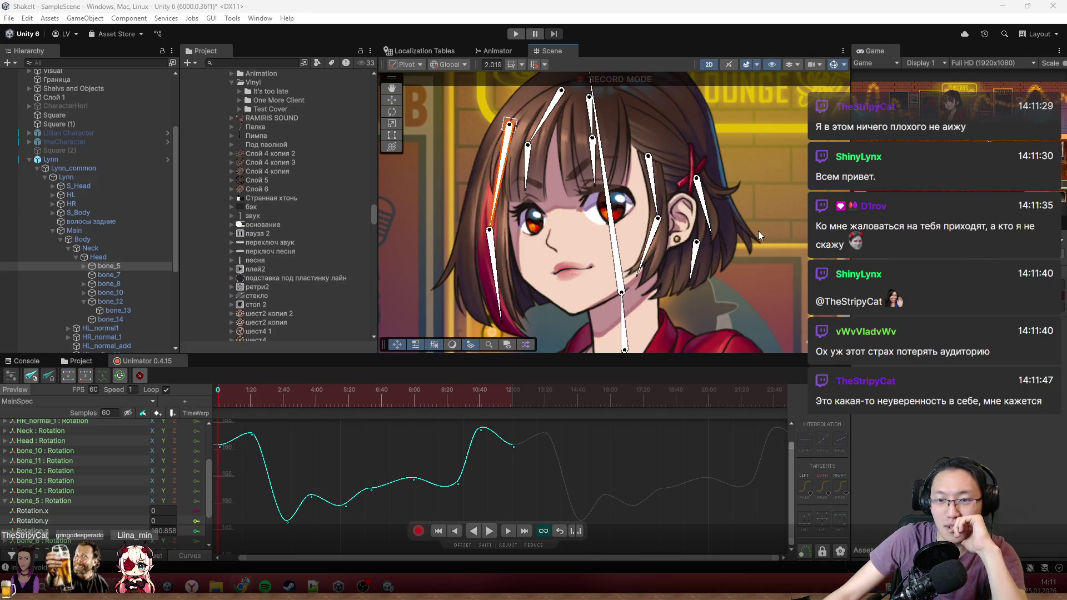
scroll(758, 231, down, 2)
scroll(676, 211, up, 1)
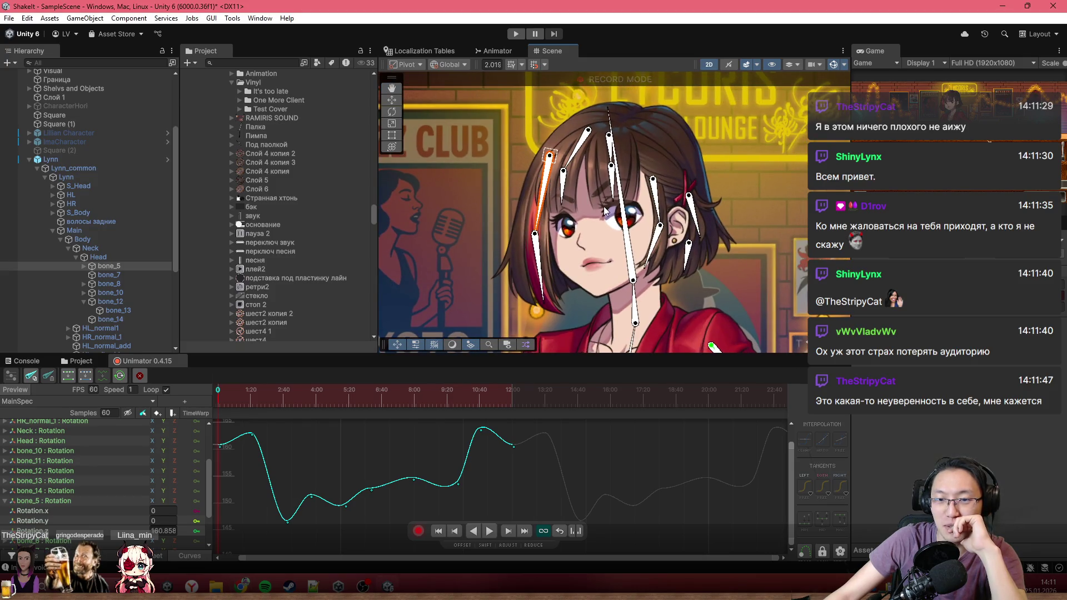
scroll(605, 210, up, 2)
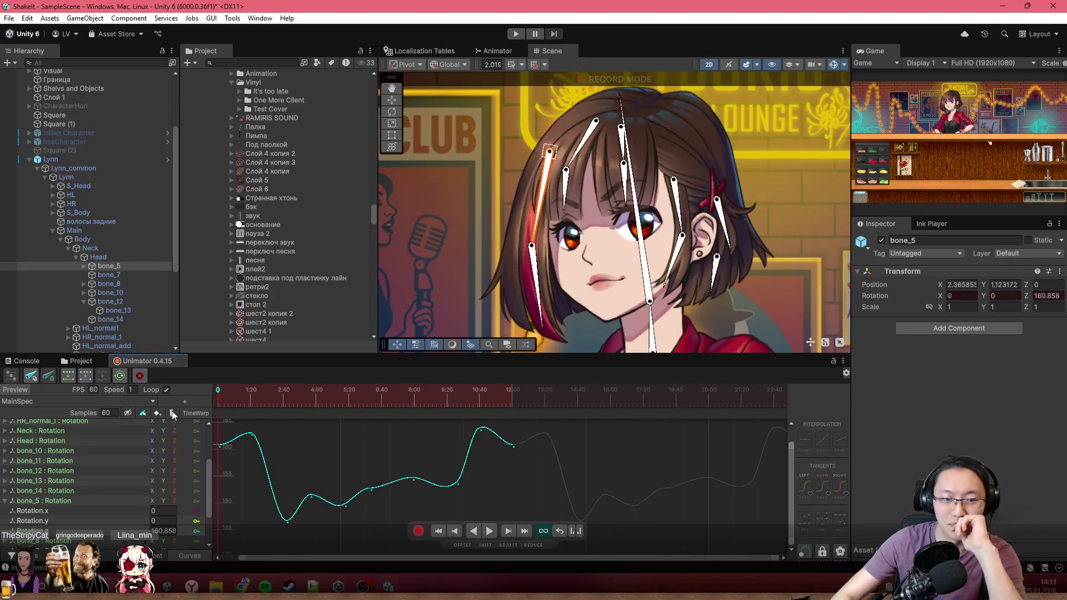
Play the hair motion to frame 487, pick the rising mid-curve key, and scrub around frames 144–210.
key(space)
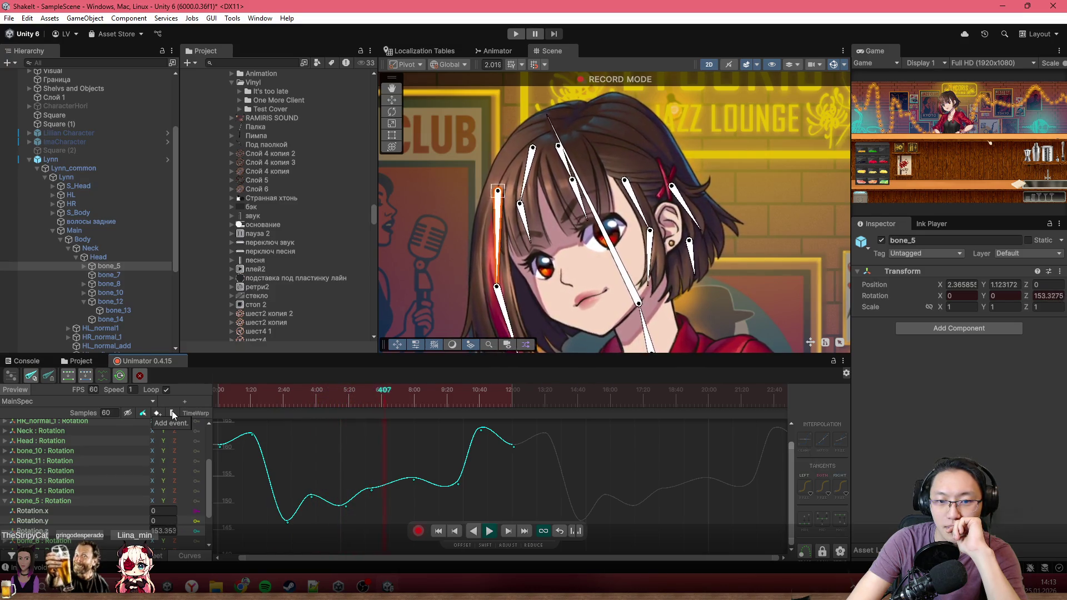
key(space)
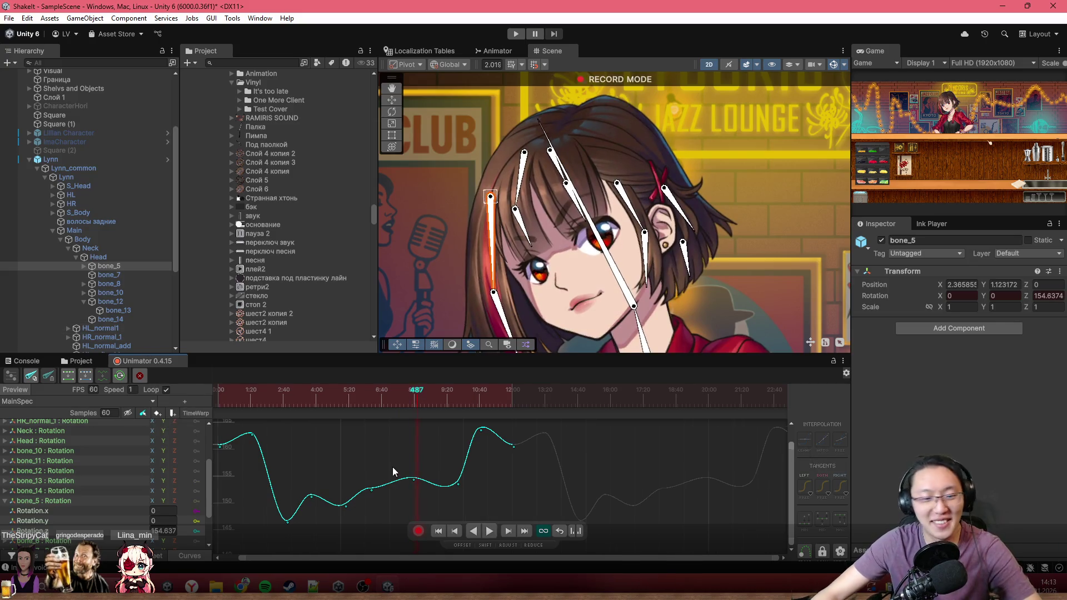
scroll(392, 467, up, 3)
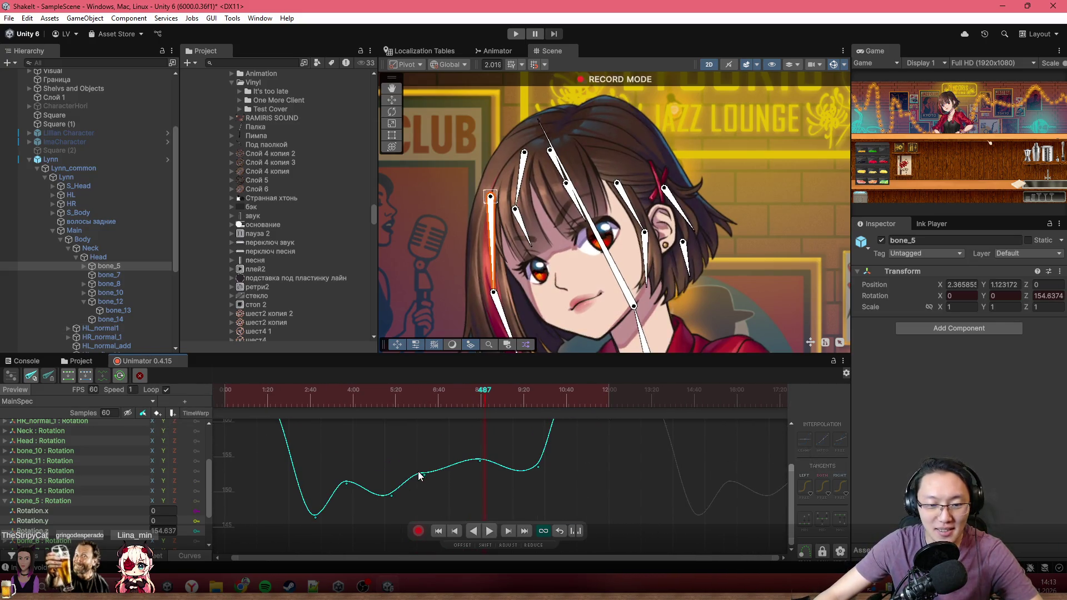
click(424, 474)
drag(389, 396, 303, 399)
key(space)
key(space)
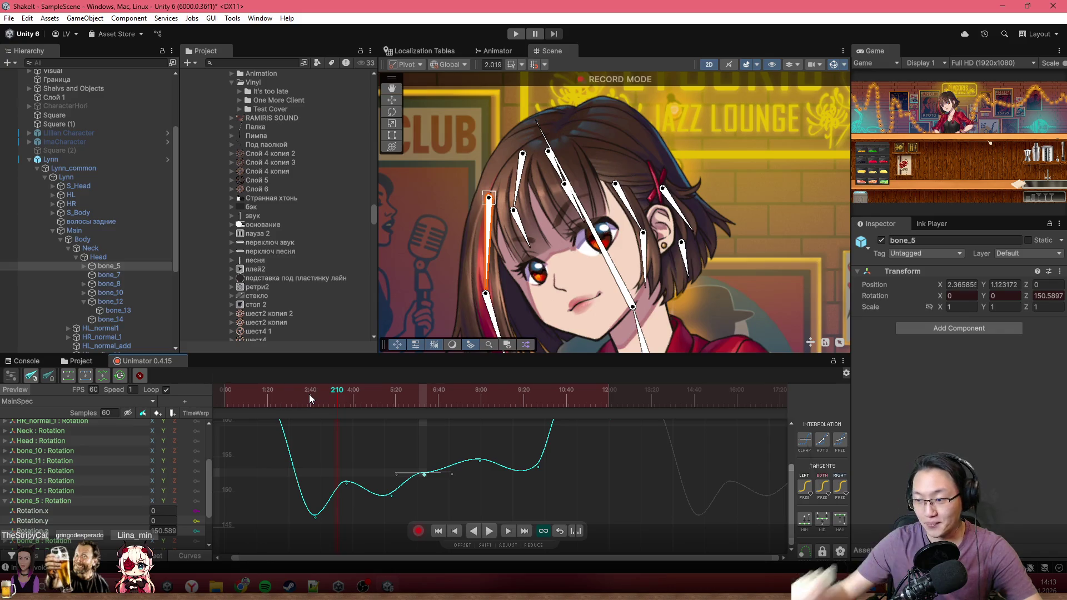
click(335, 403)
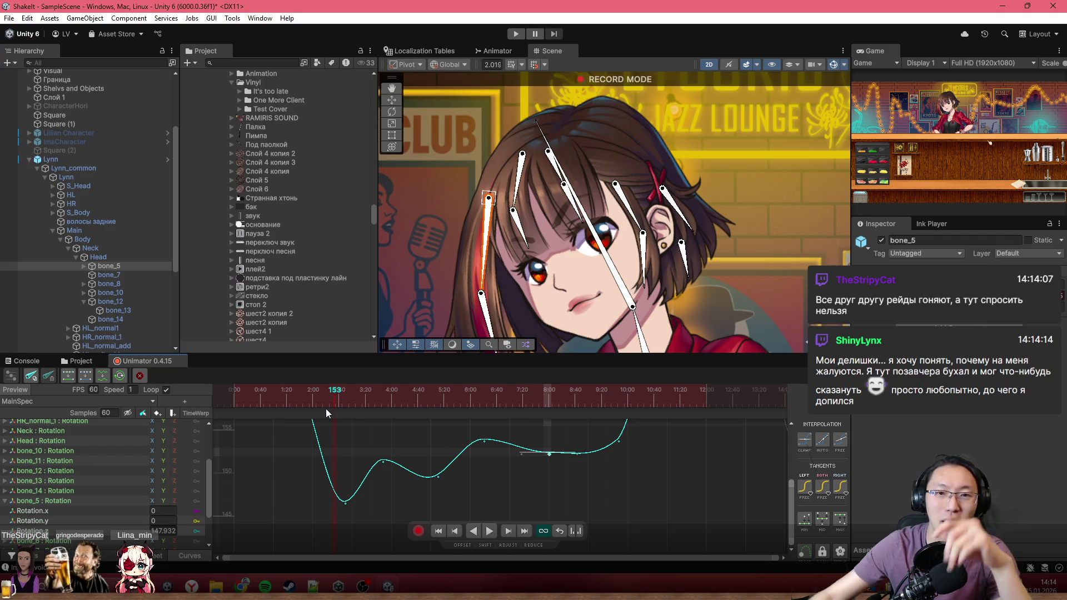
Reframe the Scene view on Lynn, rewind the playhead to frame 0, and zoom in on her face.
drag(573, 276, 567, 246)
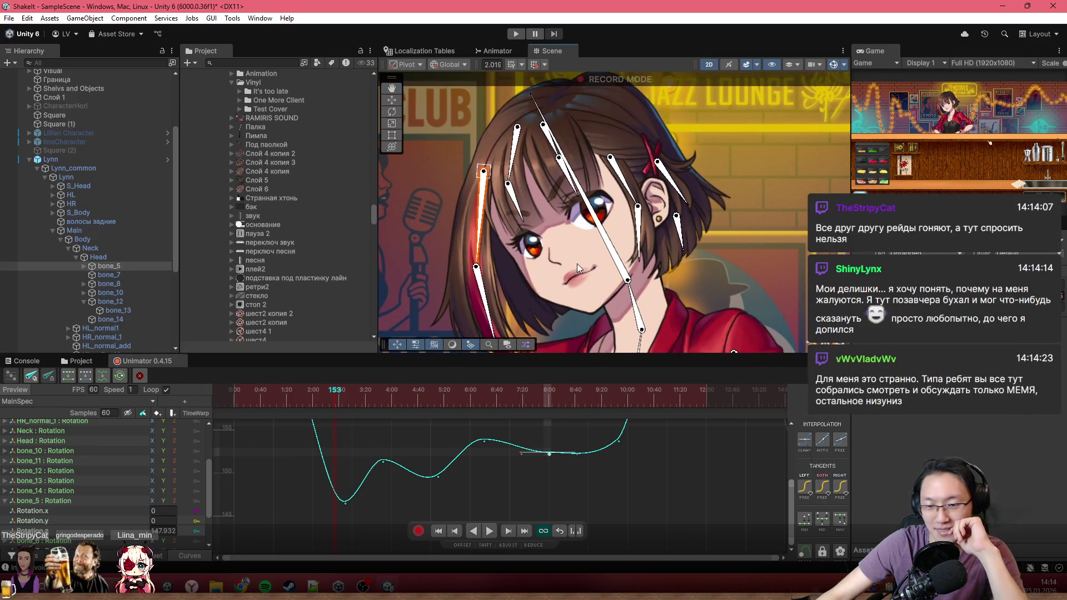
scroll(398, 447, down, 4)
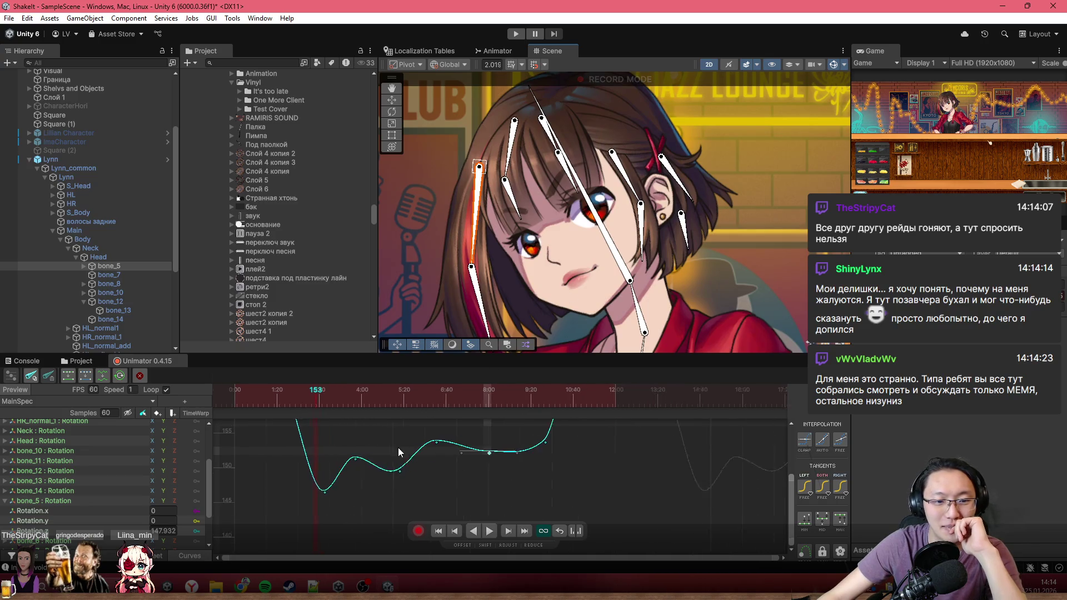
scroll(415, 488, down, 1)
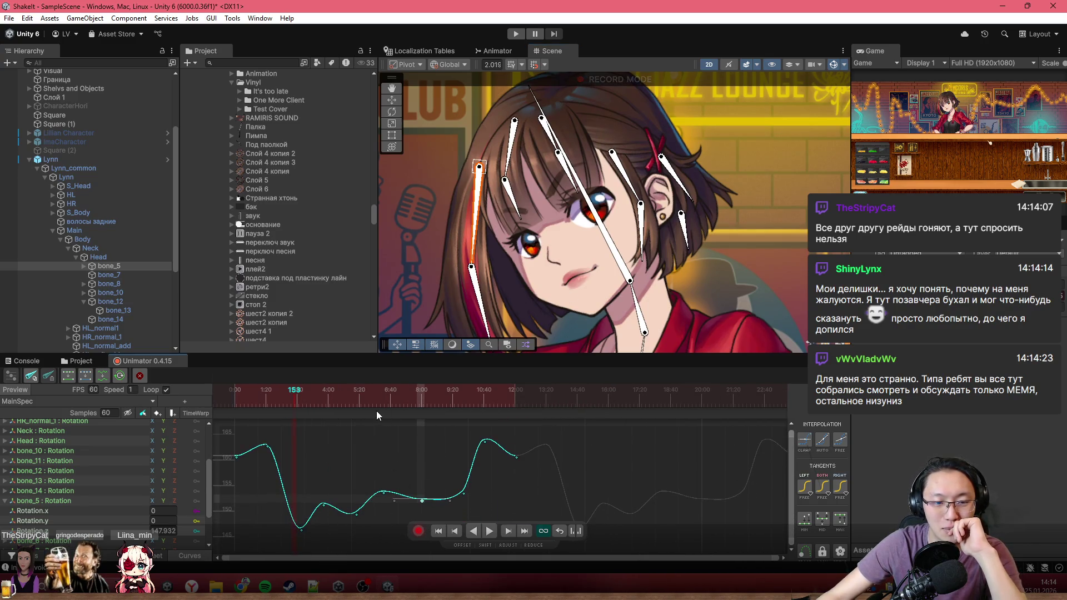
drag(333, 407, 221, 405)
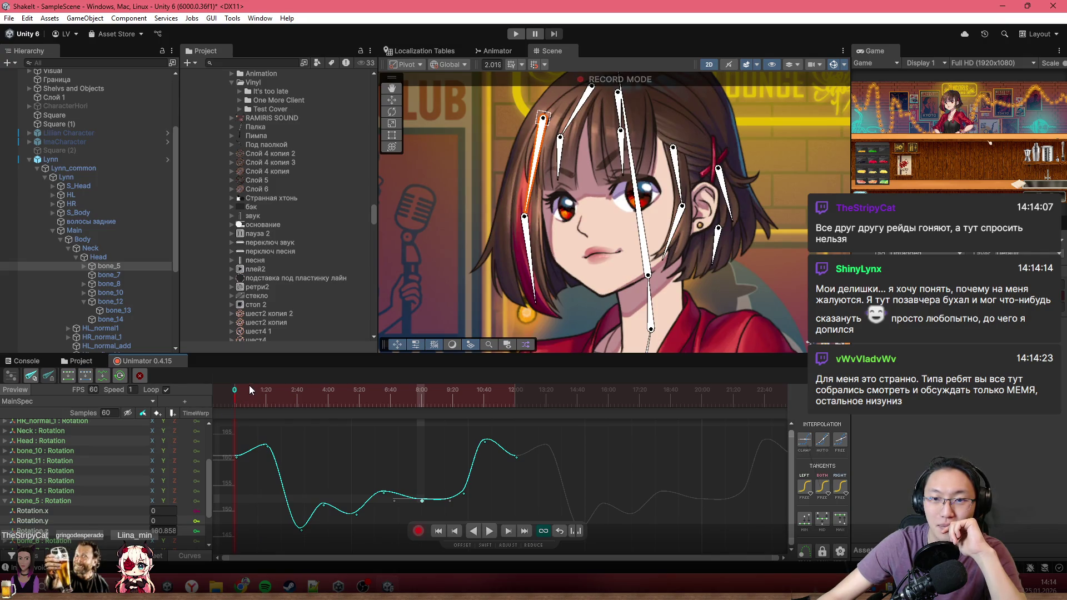
scroll(584, 261, up, 2)
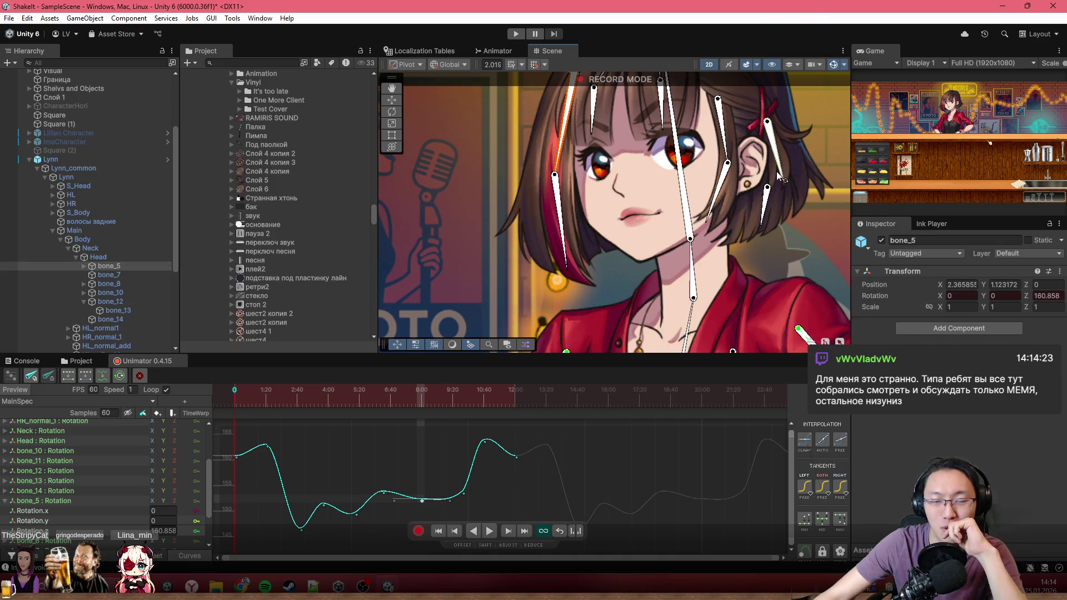
scroll(593, 206, down, 4)
scroll(600, 236, up, 2)
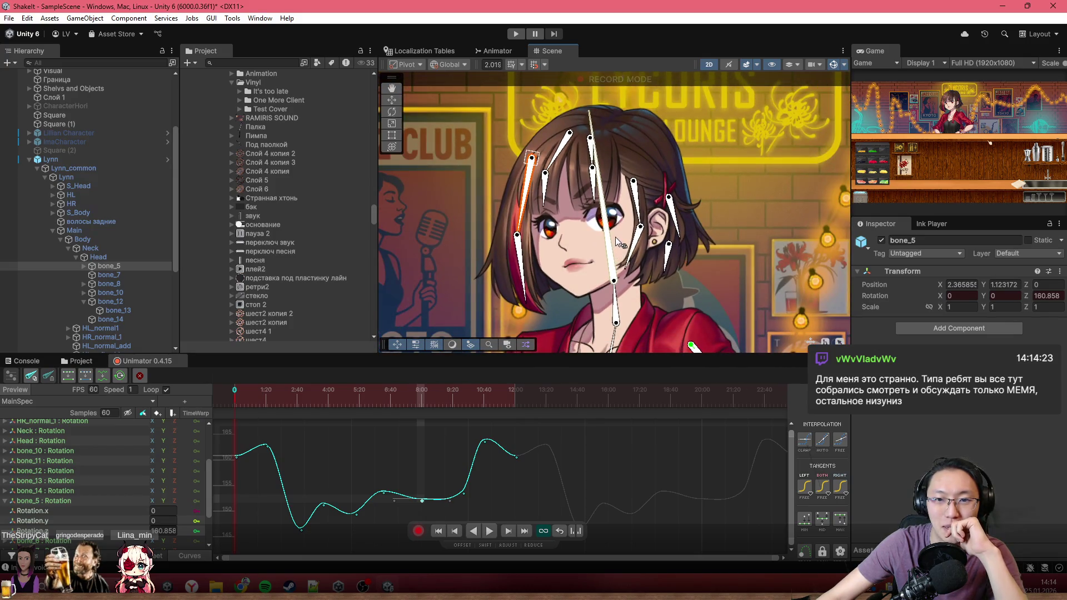
scroll(616, 237, up, 2)
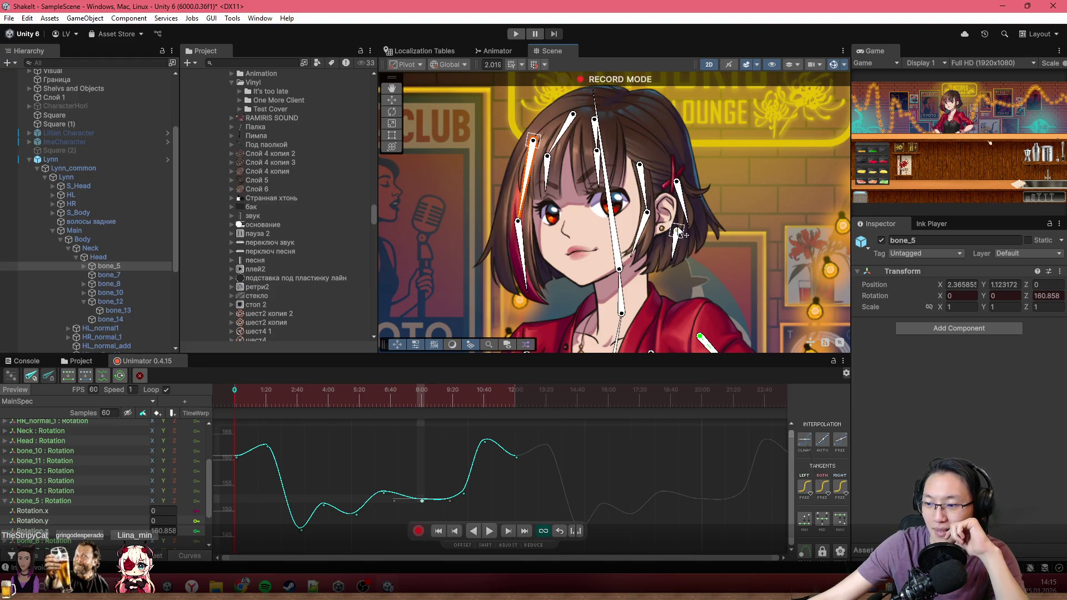
scroll(671, 138, down, 1)
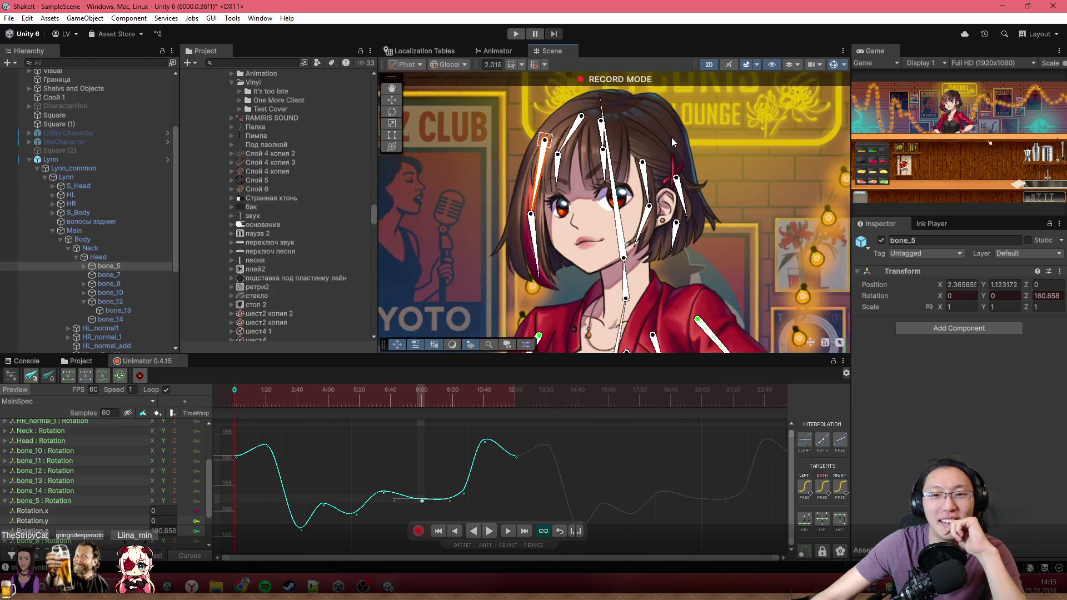
scroll(665, 142, down, 2)
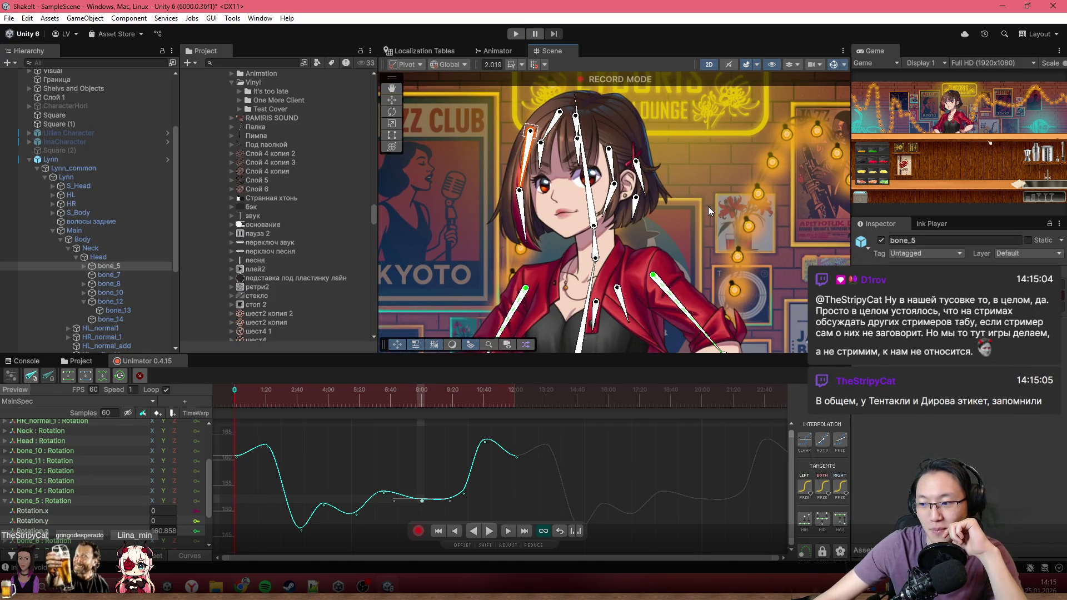
scroll(708, 206, down, 2)
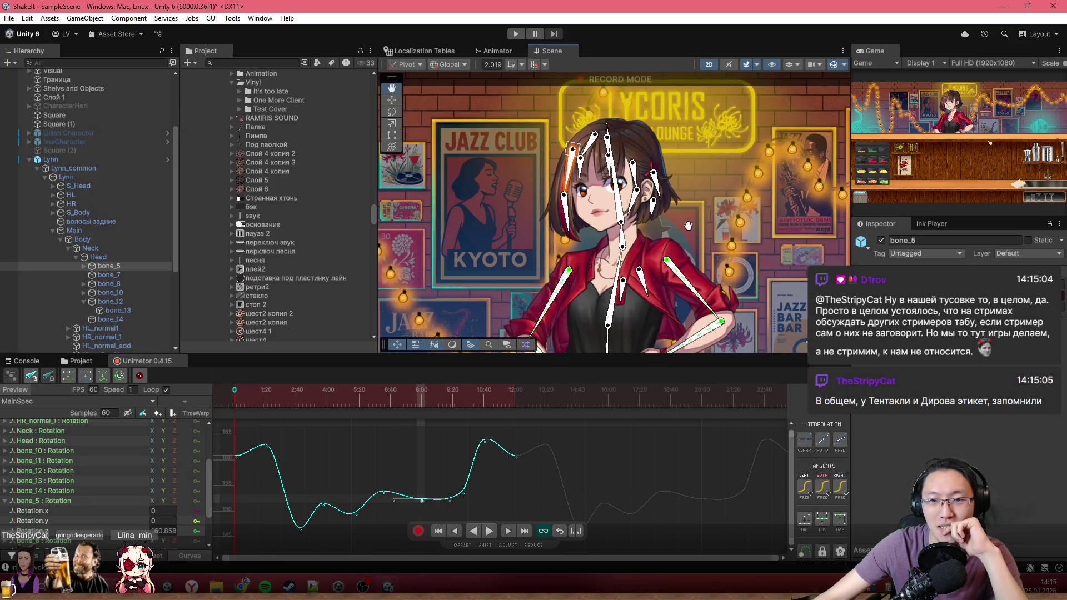
scroll(688, 226, up, 3)
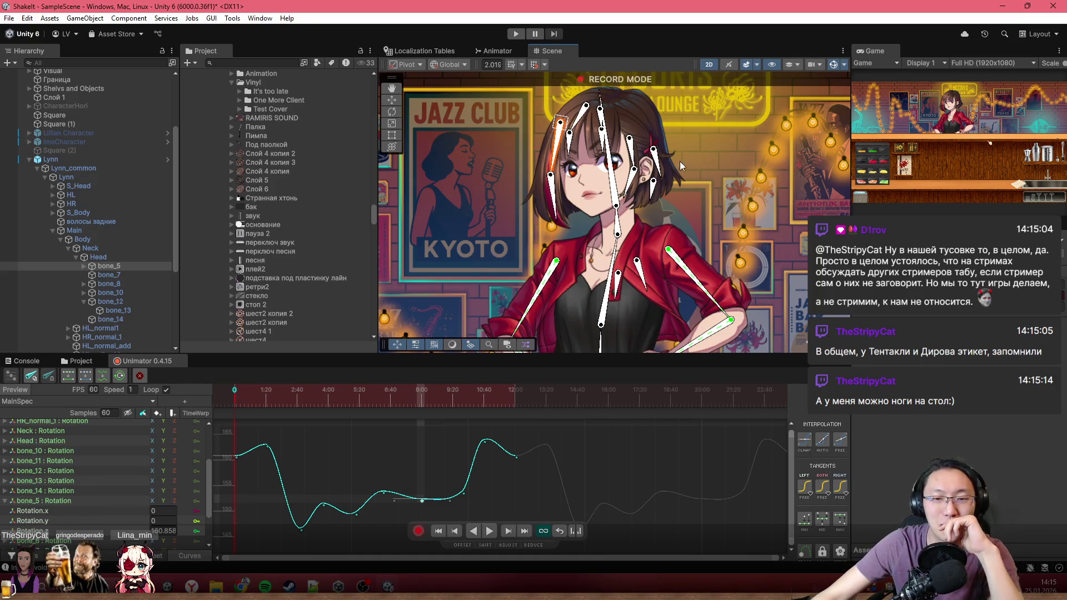
scroll(681, 232, up, 2)
scroll(685, 268, up, 2)
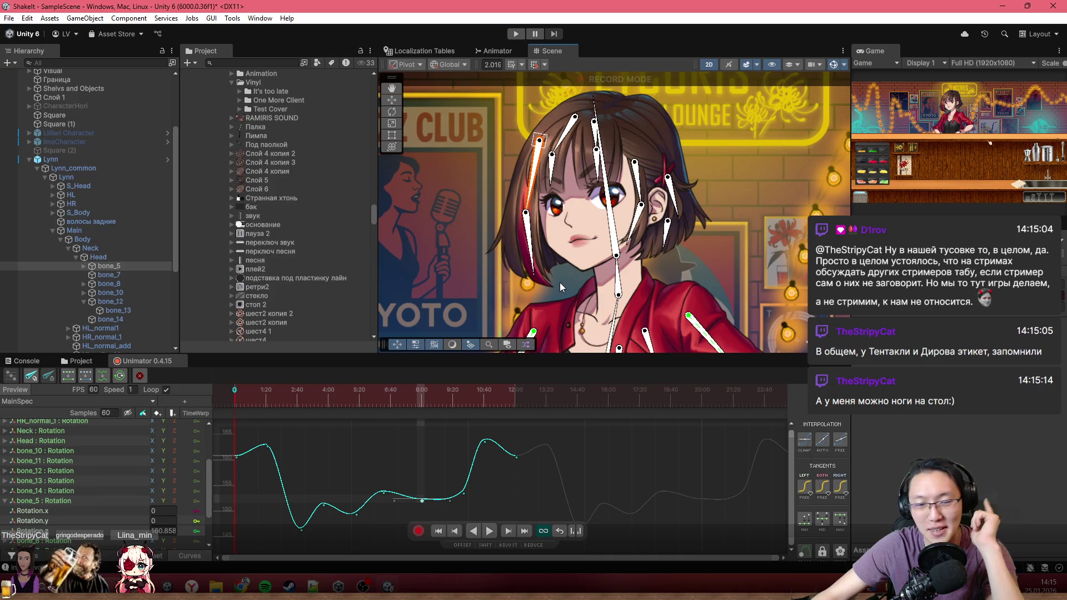
scroll(614, 214, up, 1)
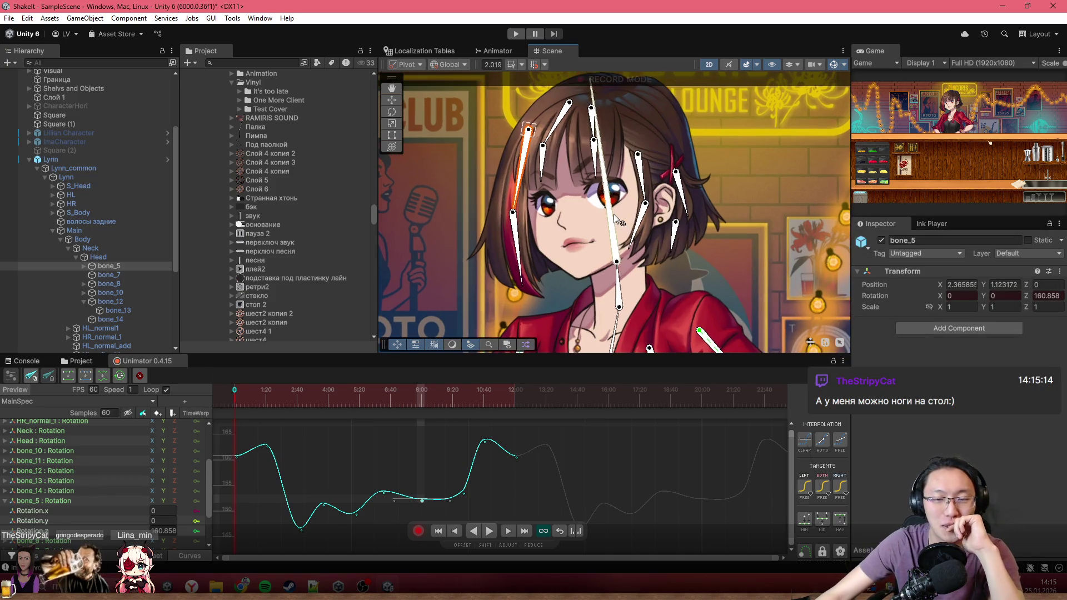
drag(614, 214, 578, 235)
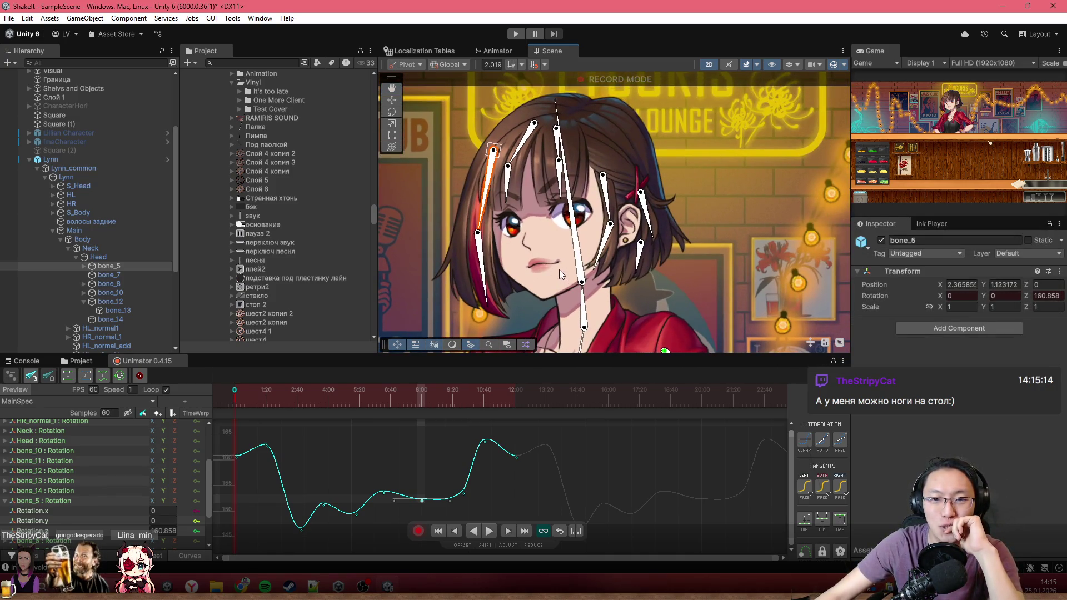
drag(559, 269, 598, 292)
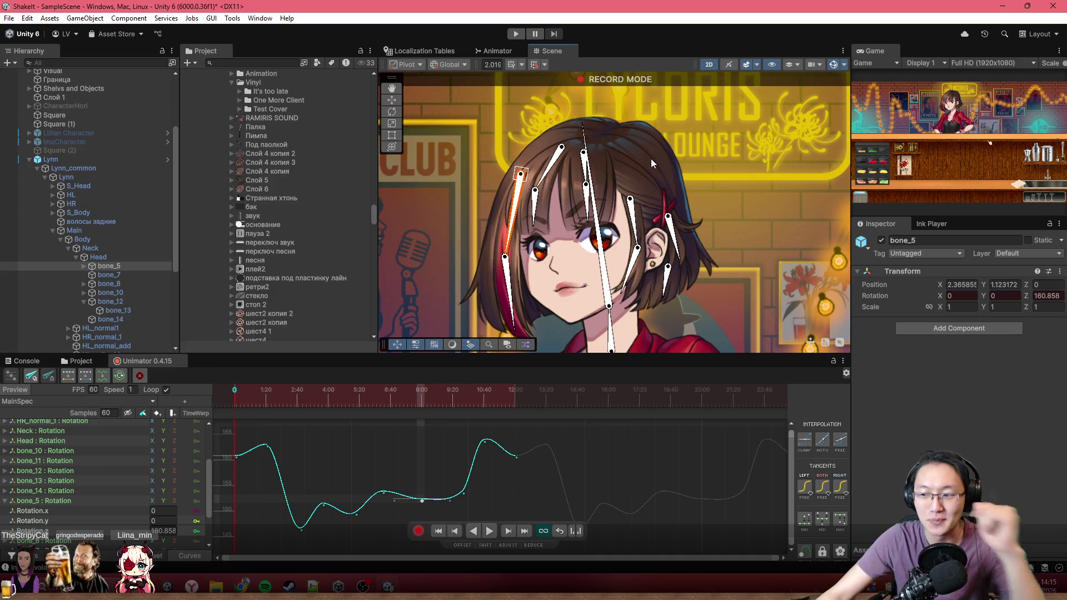
drag(624, 236, 613, 214)
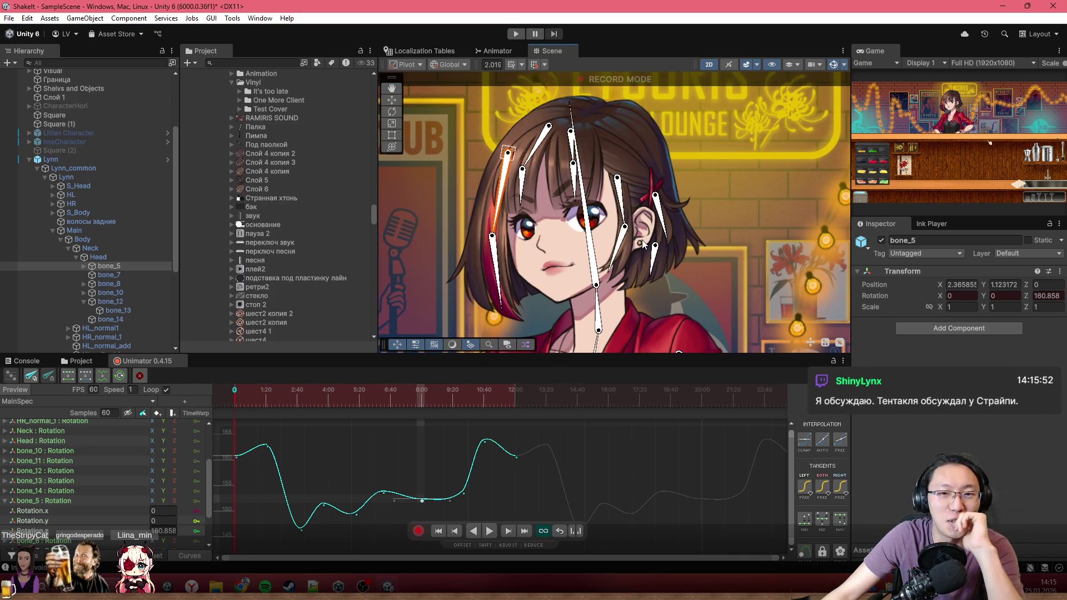
scroll(639, 244, up, 2)
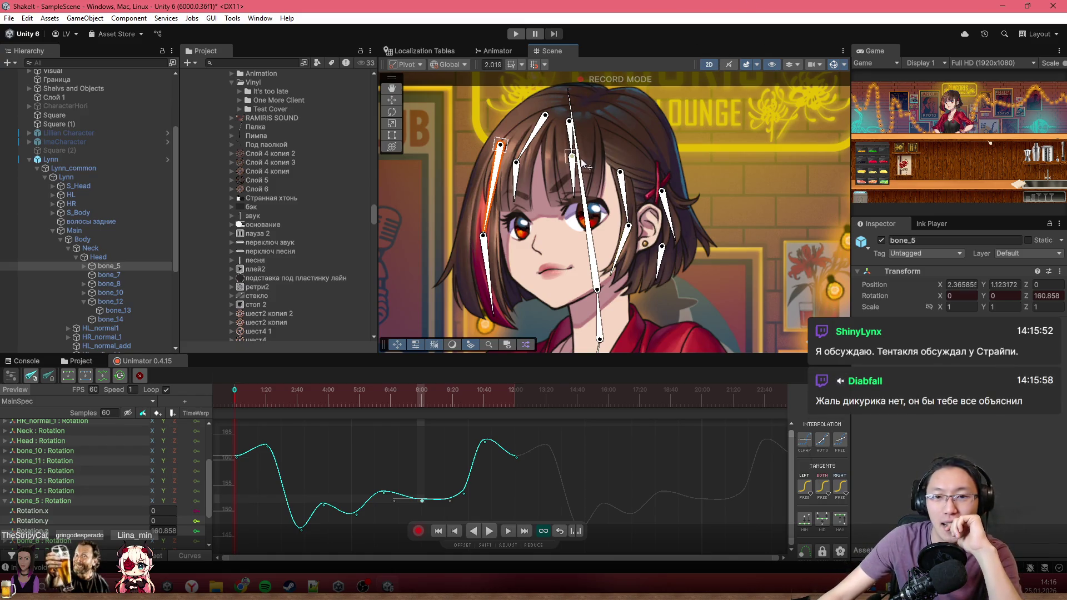
mouse_move(509, 182)
mouse_down()
mouse_move(578, 179)
mouse_move(570, 218)
mouse_up()
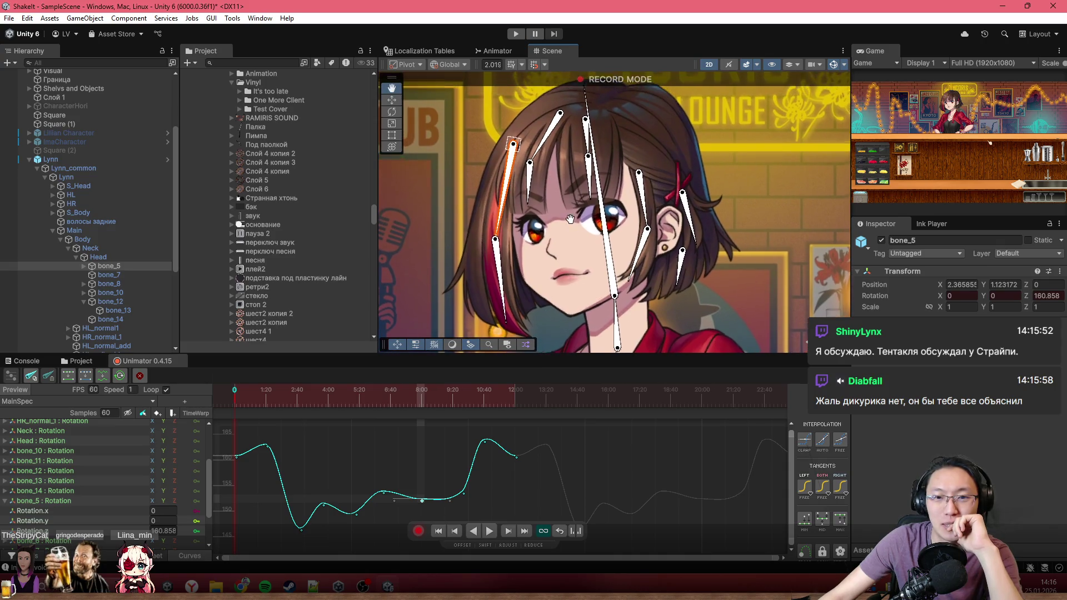
scroll(570, 219, up, 3)
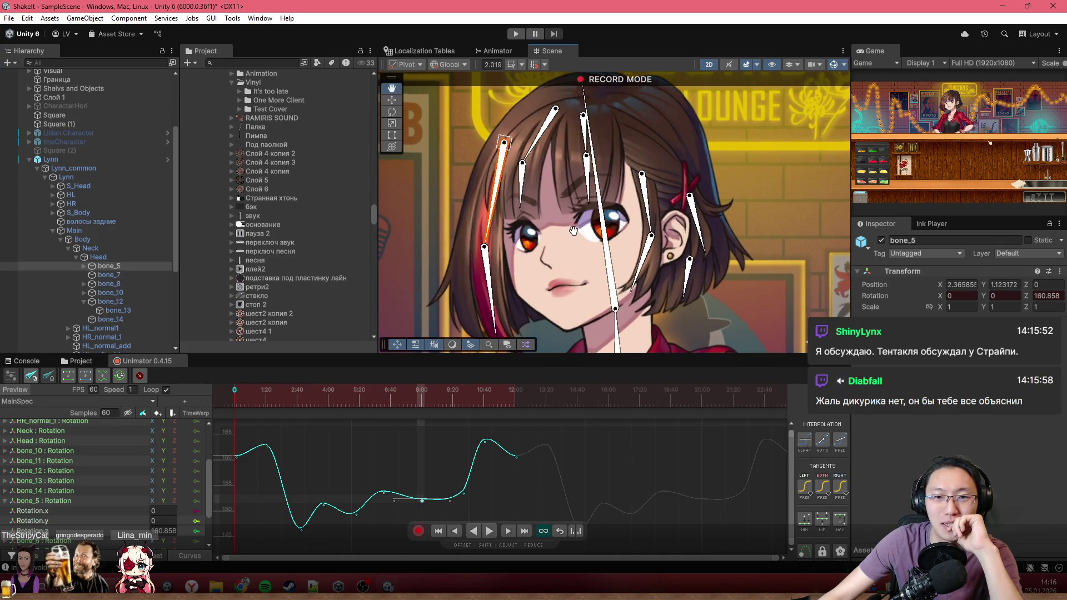
scroll(573, 230, down, 3)
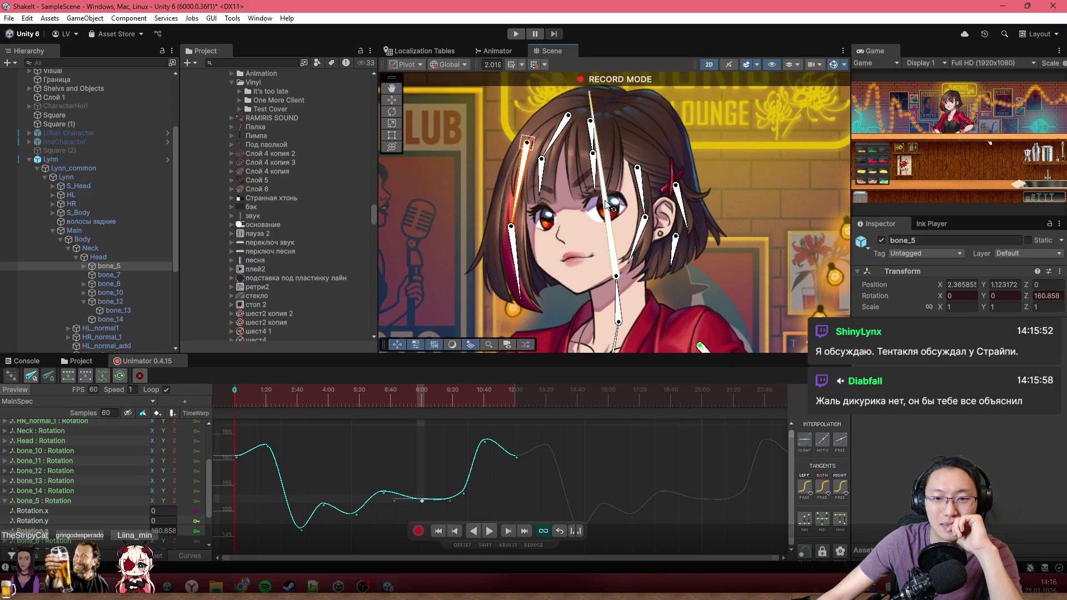
drag(607, 206, 621, 213)
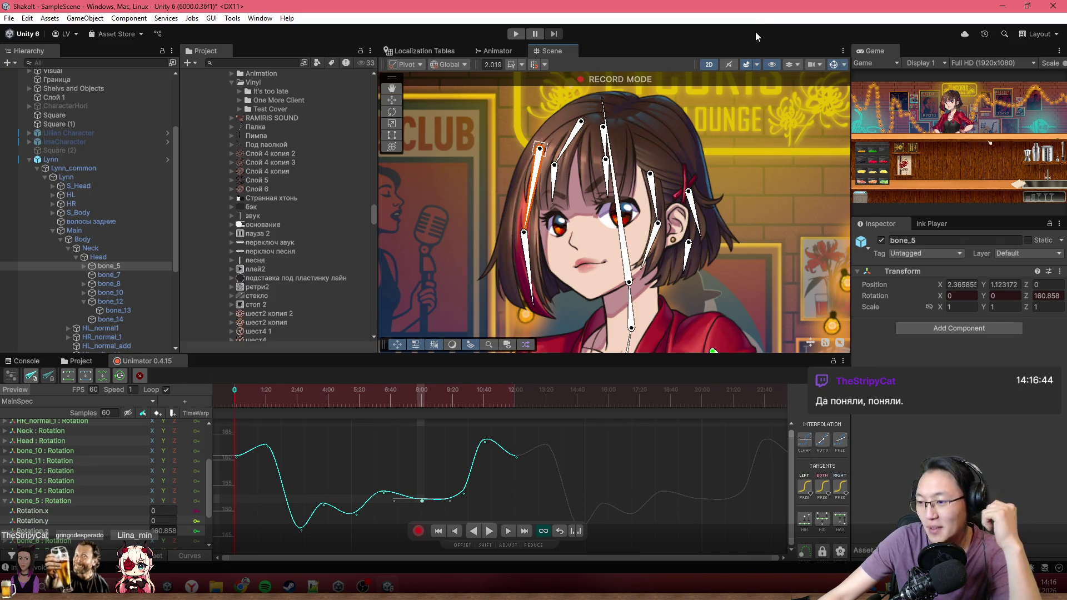
scroll(594, 197, up, 3)
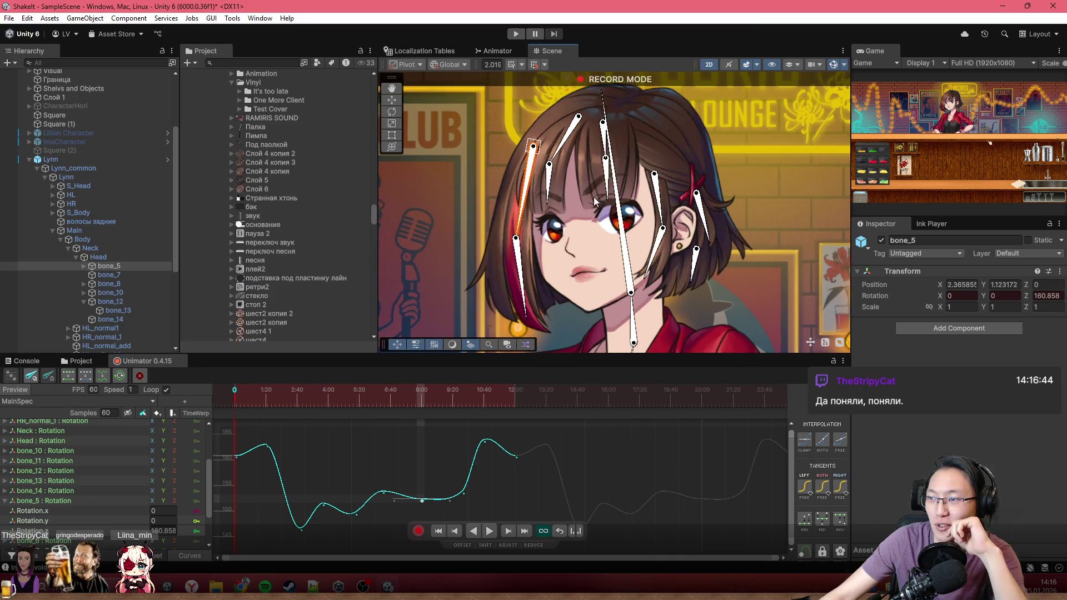
scroll(582, 199, up, 2)
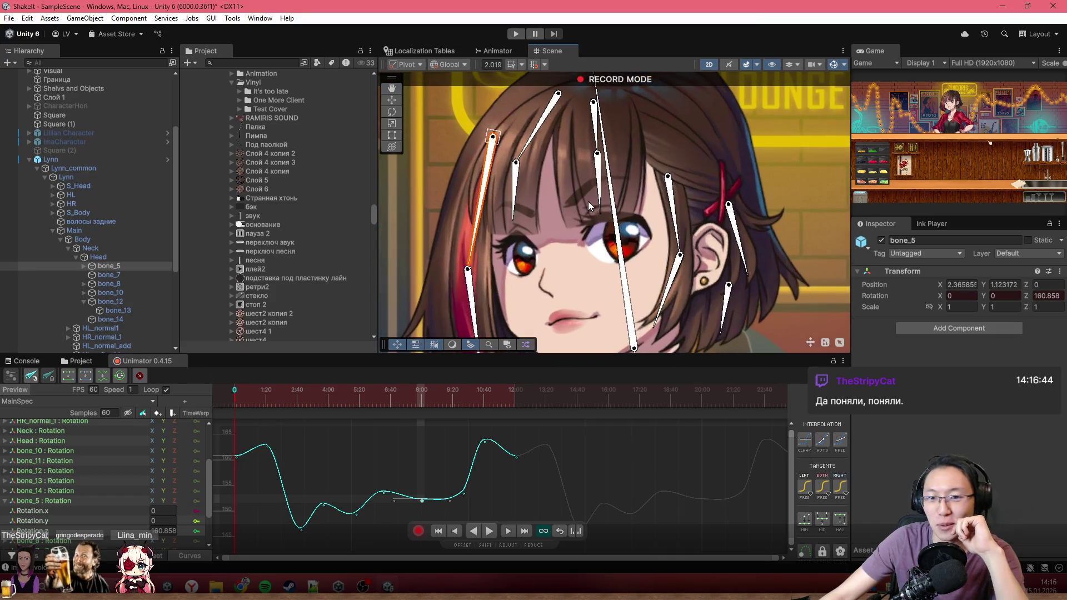
scroll(595, 215, down, 3)
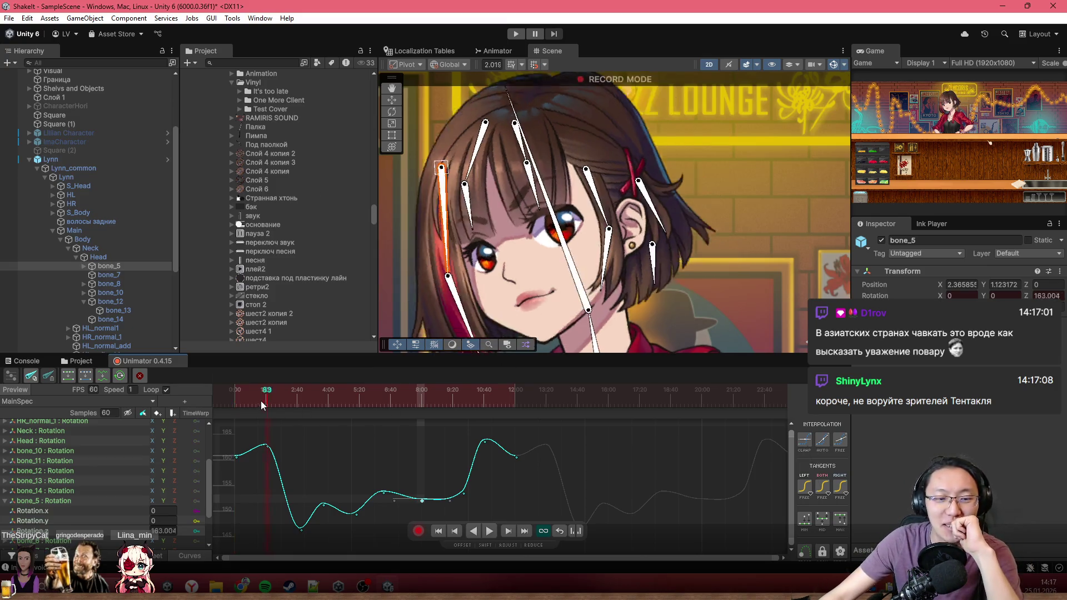
Play the bone animation, then scrub back through frame 372 to frame 258.
key(space)
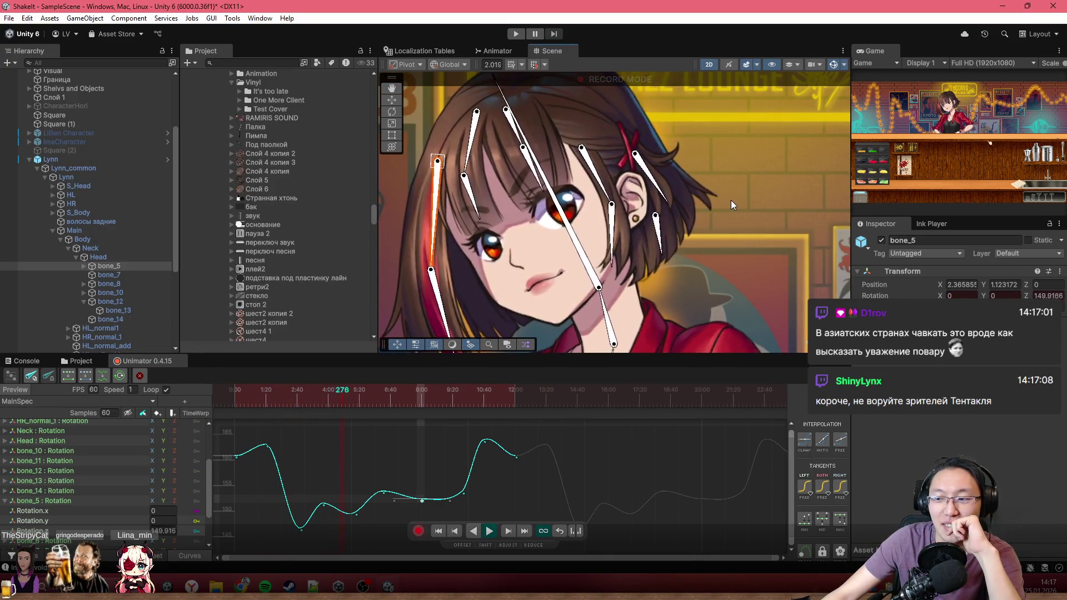
scroll(732, 232, up, 3)
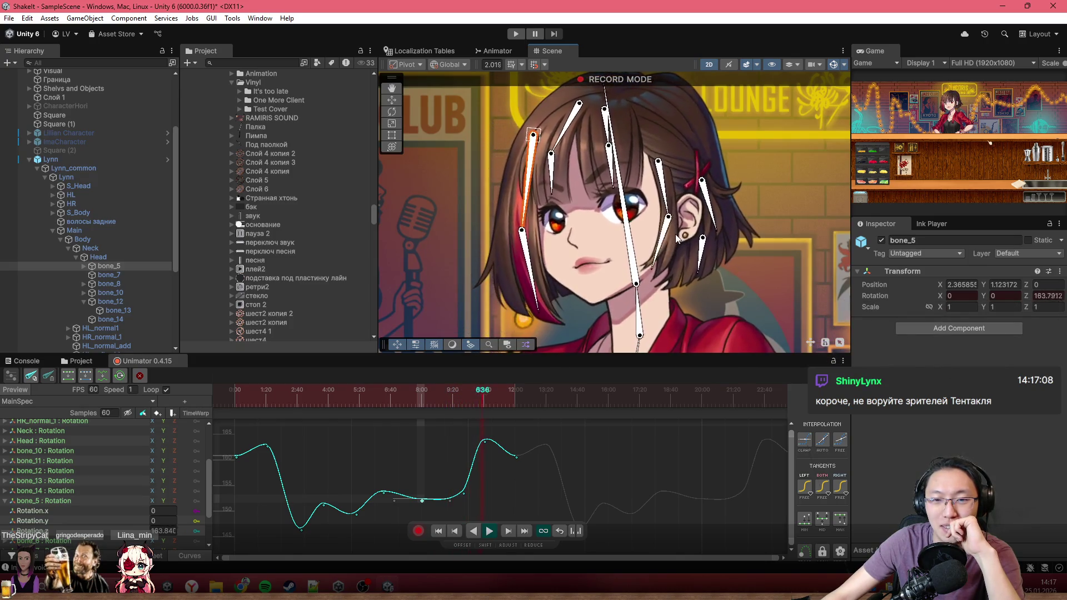
click(426, 396)
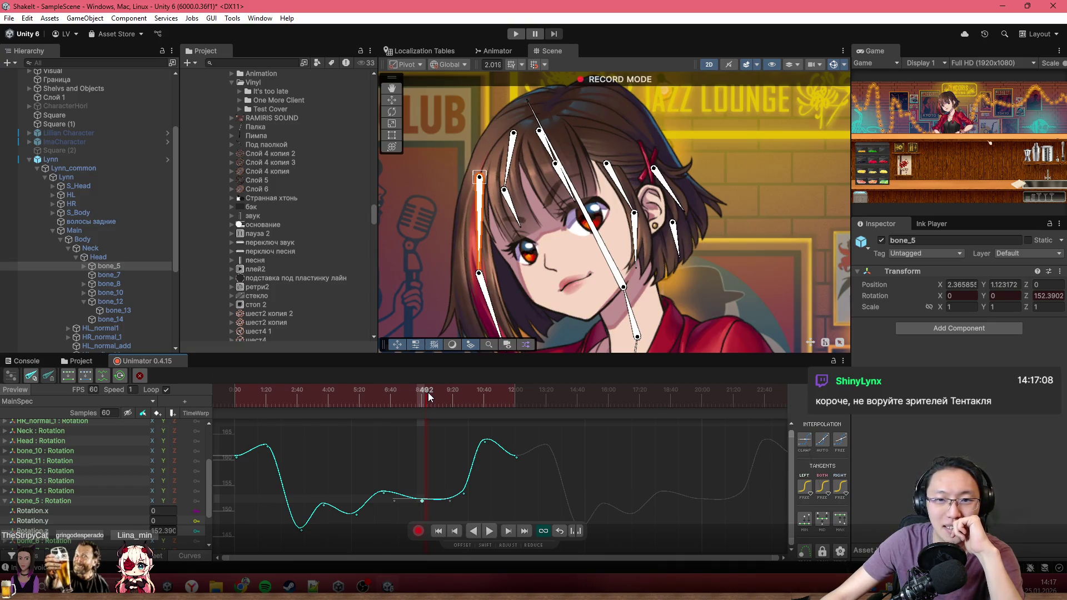
drag(431, 399, 379, 401)
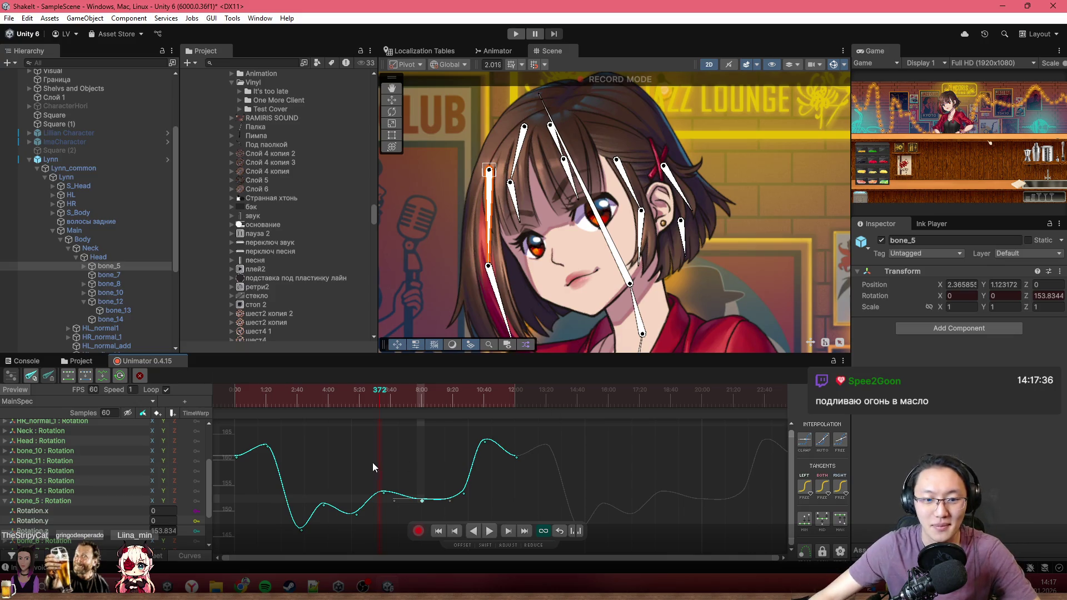
mouse_move(391, 401)
mouse_down()
mouse_move(312, 409)
mouse_move(336, 401)
mouse_up()
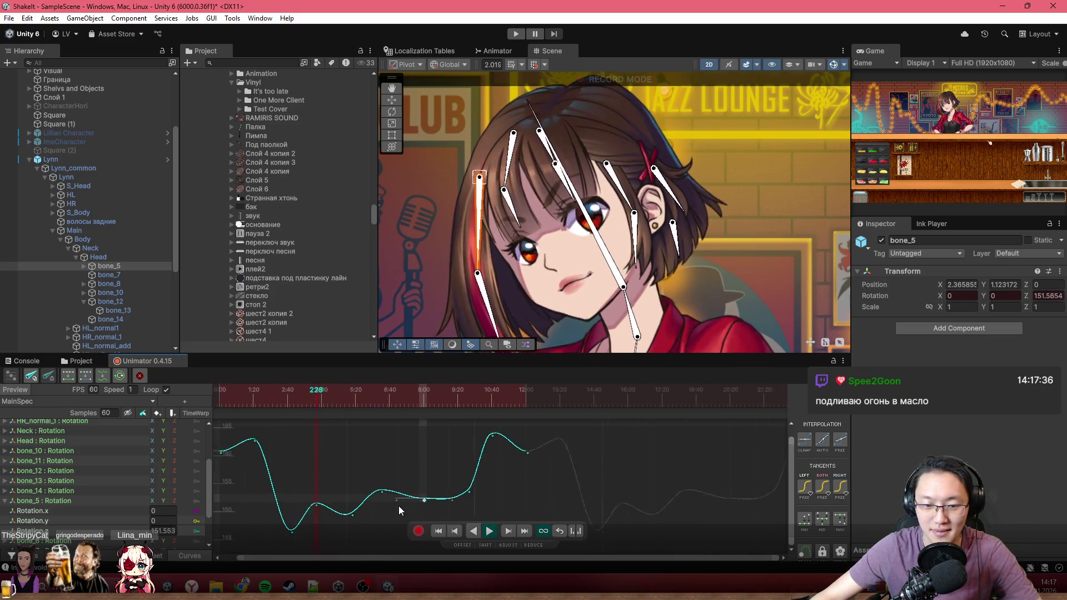
scroll(424, 502, up, 2)
Lower the keyframe near 8:00 to about 151.54, shift it to 8:04, then deselect.
drag(423, 502, 428, 502)
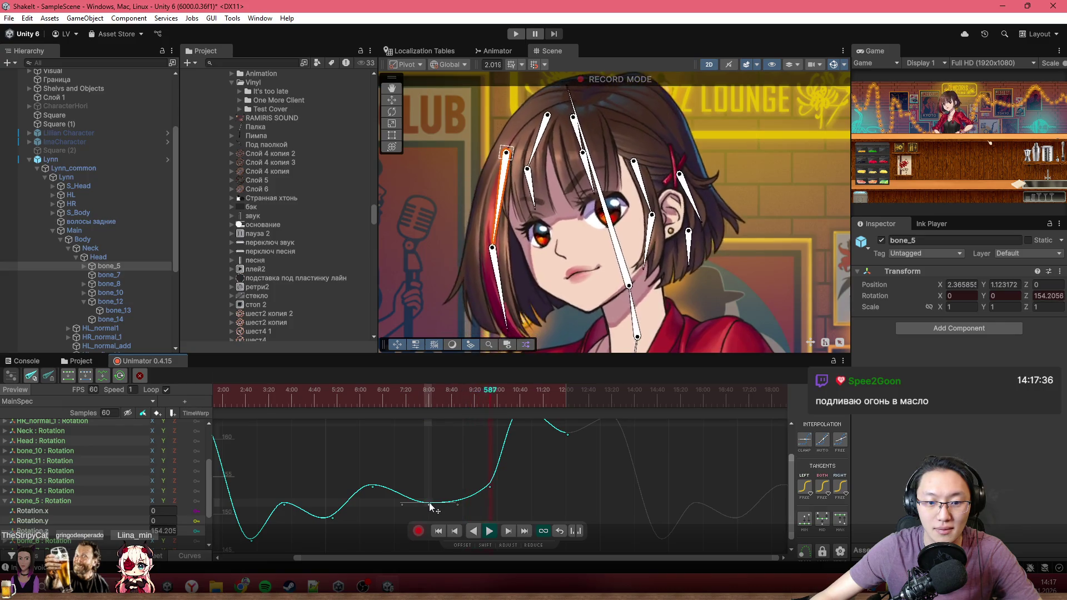
drag(431, 504, 434, 503)
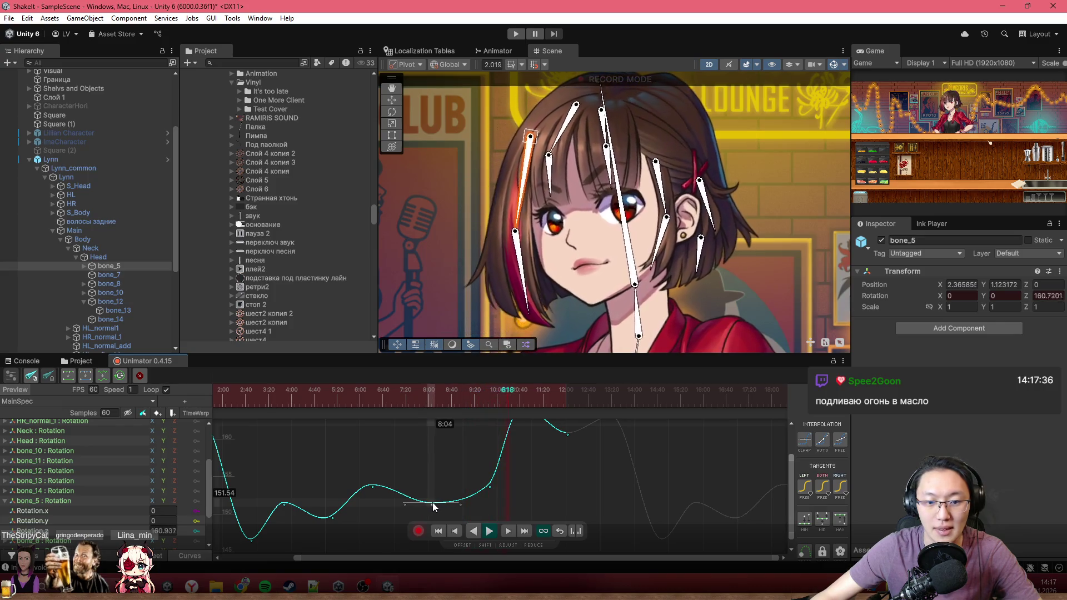
click(498, 488)
click(502, 496)
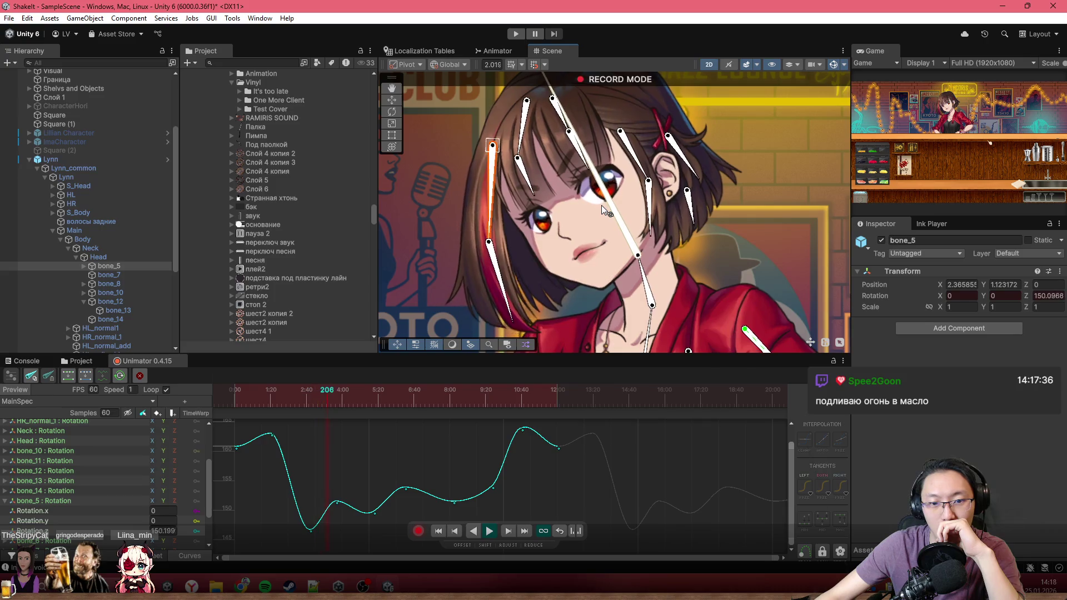
Drag bone_5's first peak keyframe to about 162, scrub mid-animation, and select the middle key.
drag(268, 392, 186, 388)
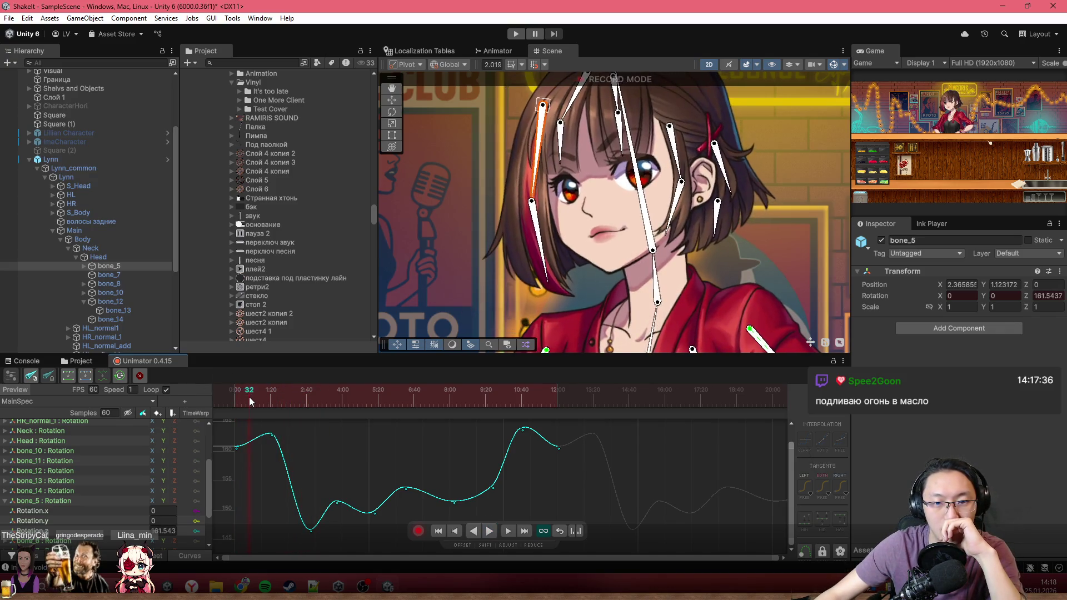
click(257, 399)
click(272, 441)
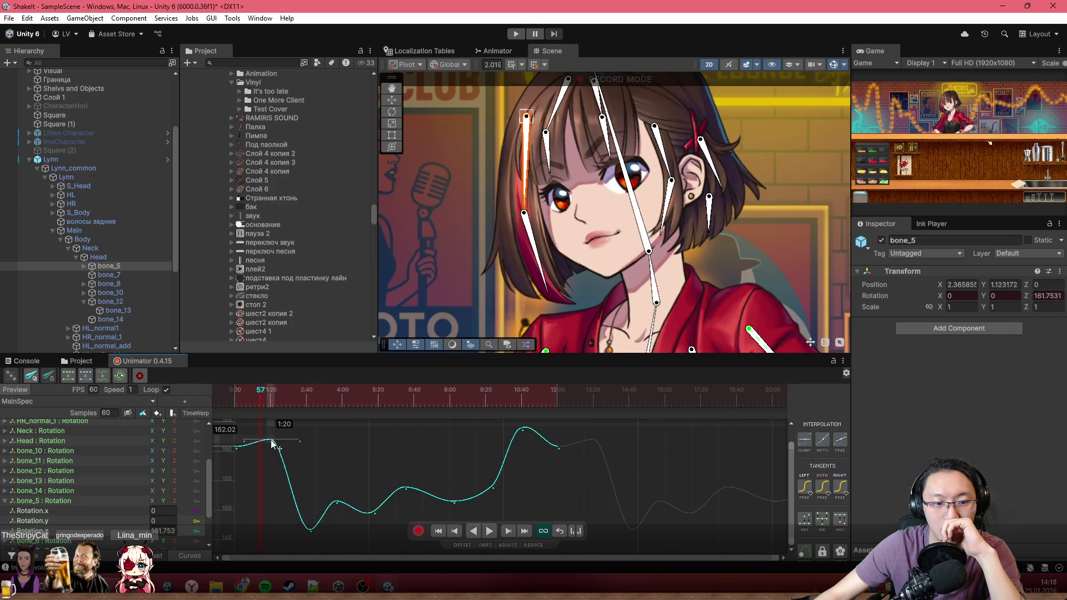
drag(245, 399, 168, 395)
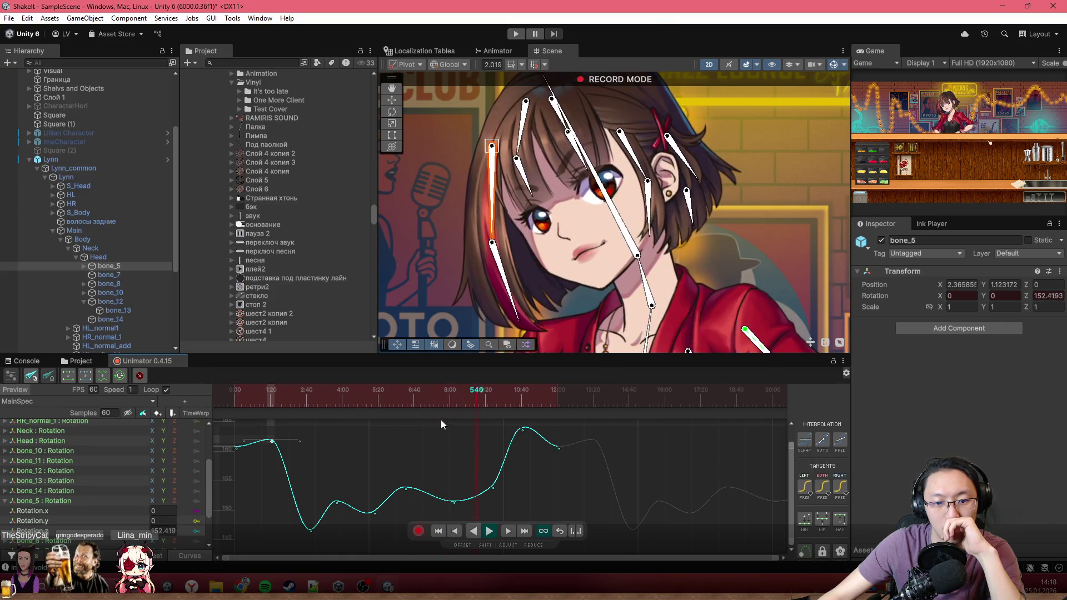
drag(414, 399, 436, 399)
click(454, 499)
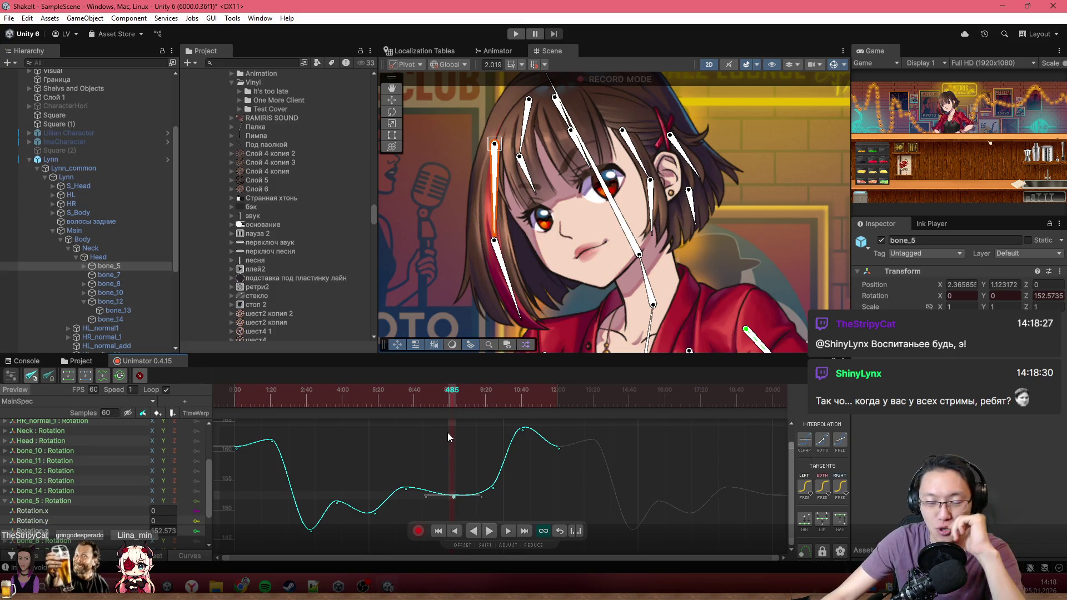
Nudge the frame-402 key left and lower, raise the frame-510 key, and check frame 575.
click(414, 393)
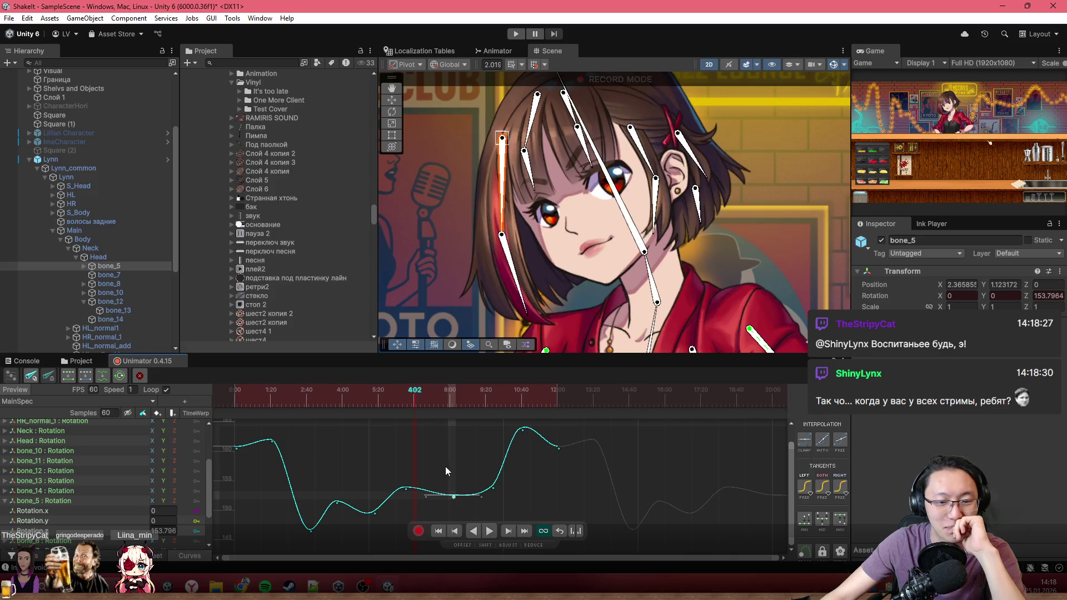
drag(450, 497, 440, 498)
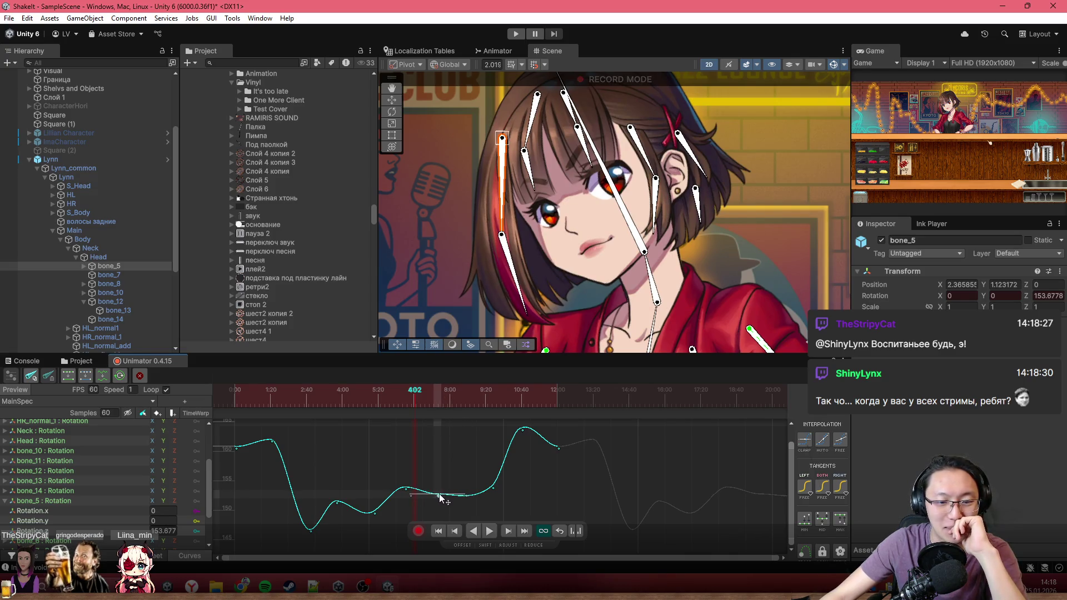
scroll(470, 497, up, 3)
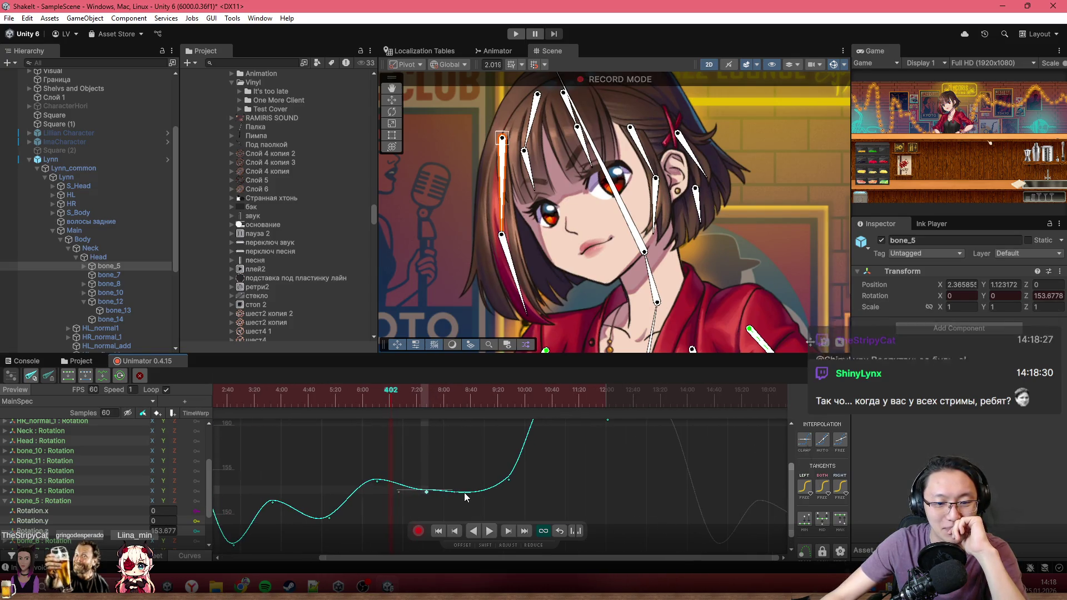
click(465, 491)
drag(465, 491, 462, 482)
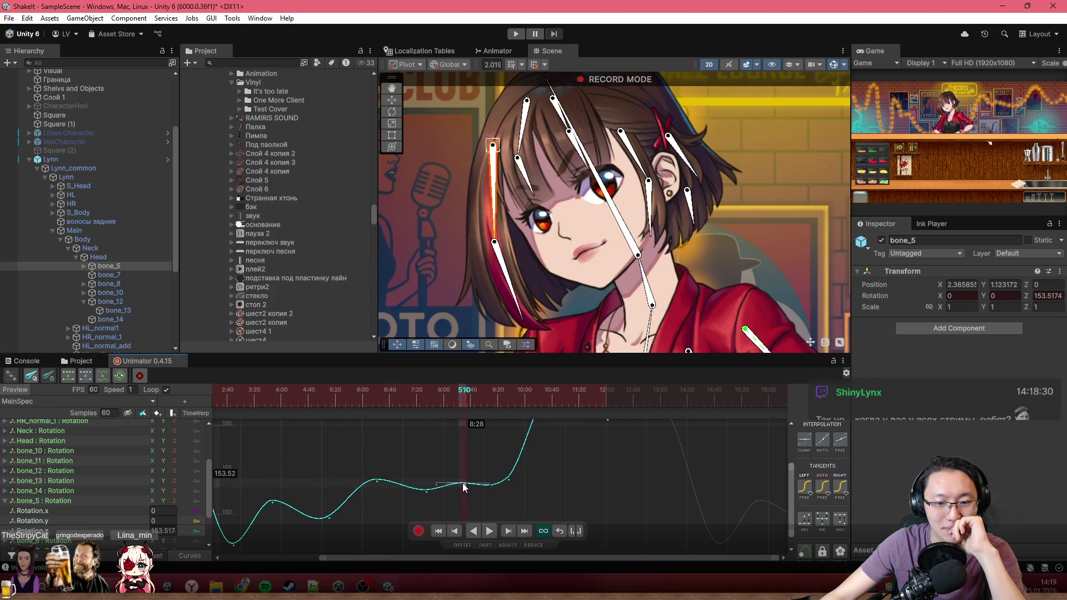
click(508, 481)
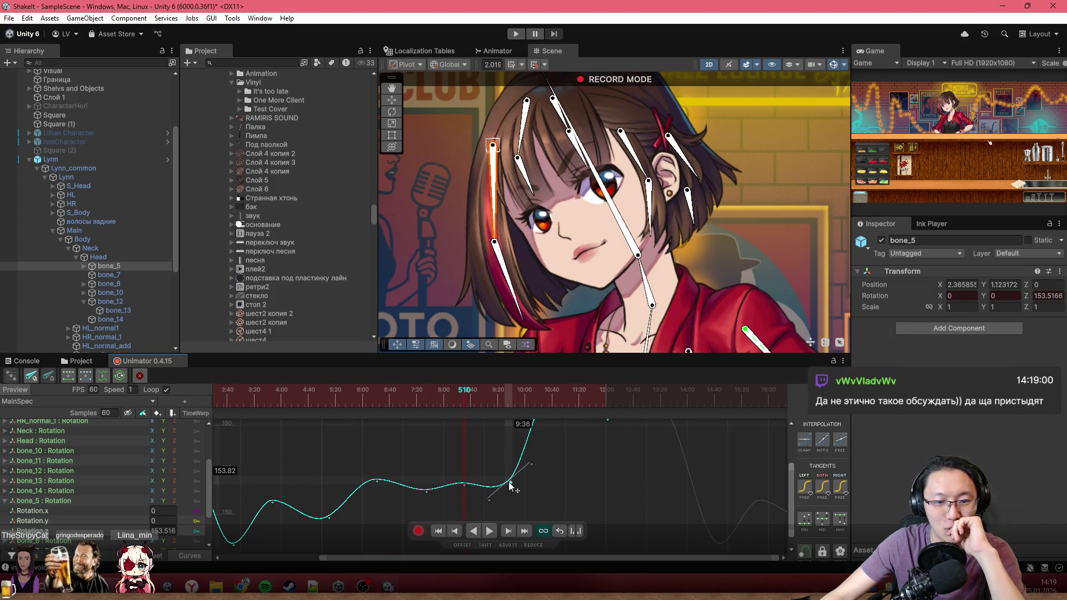
click(508, 479)
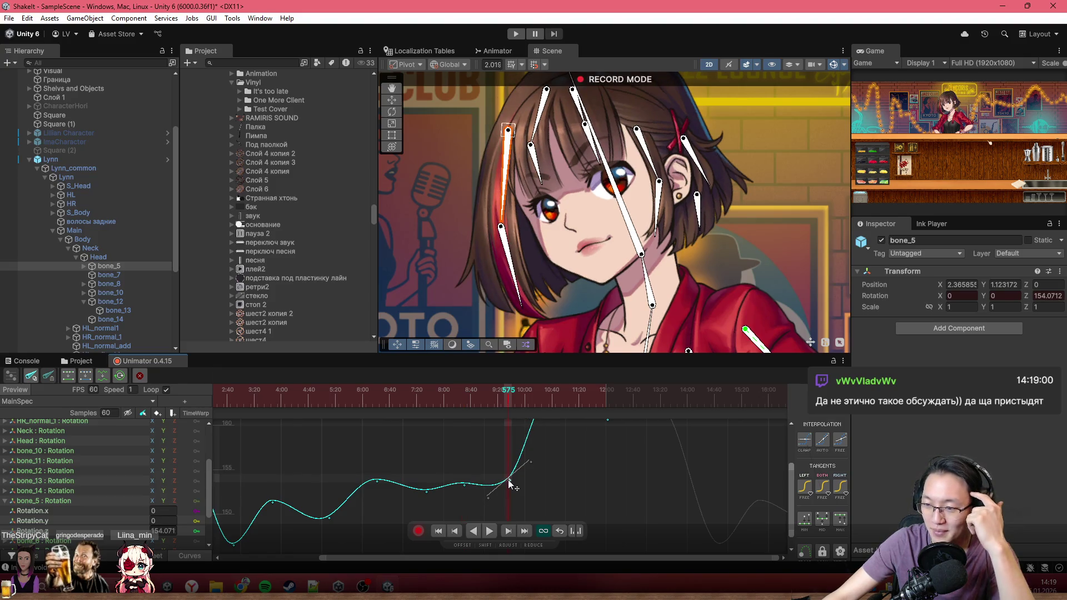
Zoom the curve view out and scrub the preview between frame 403 and frame 88.
scroll(508, 479, down, 2)
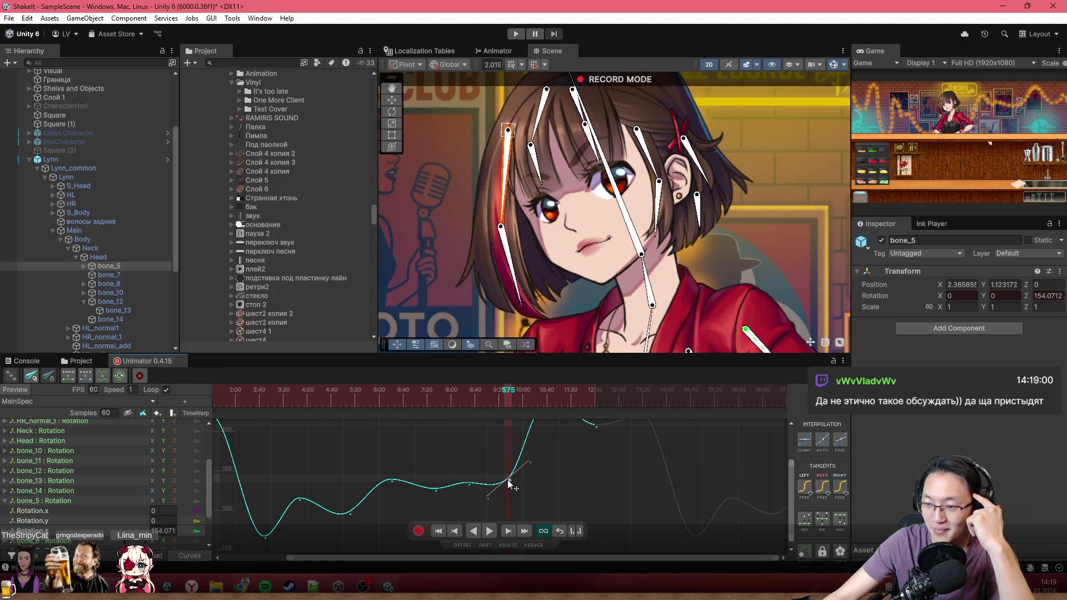
scroll(514, 497, down, 3)
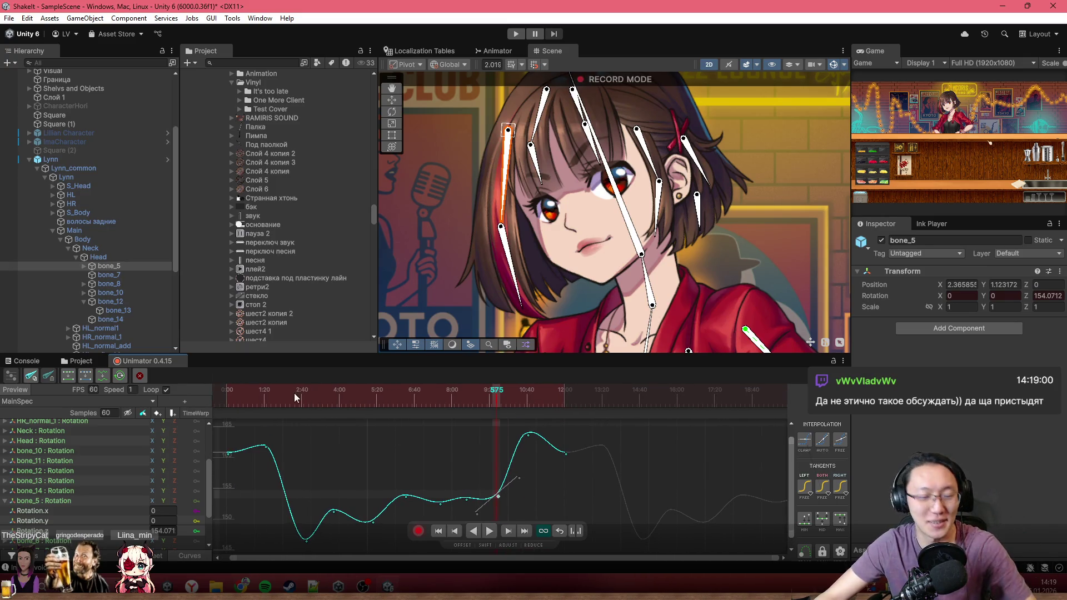
click(225, 400)
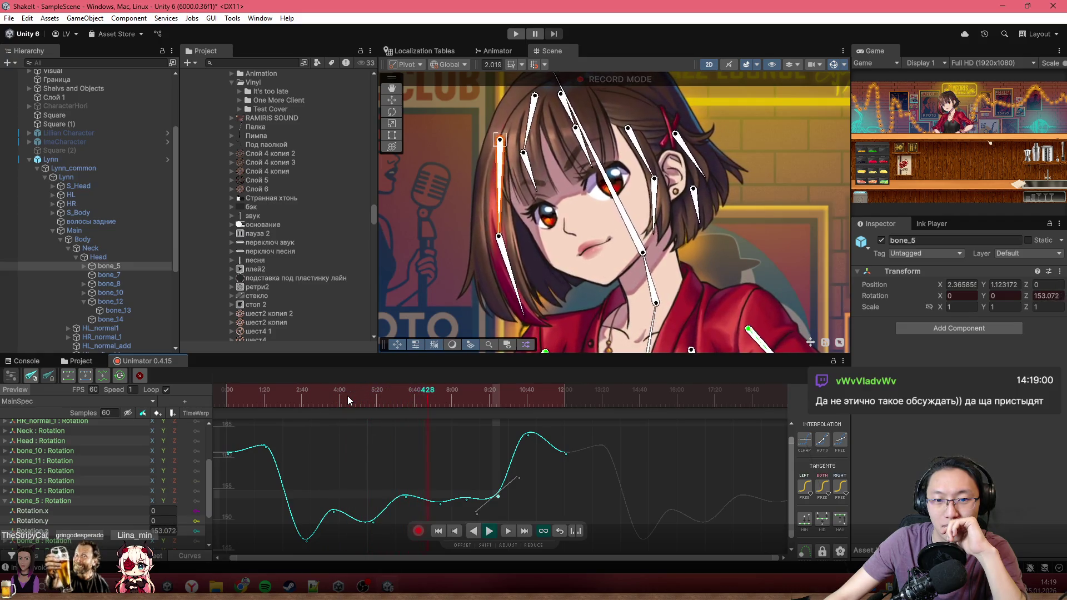
drag(348, 396, 431, 399)
scroll(425, 489, up, 3)
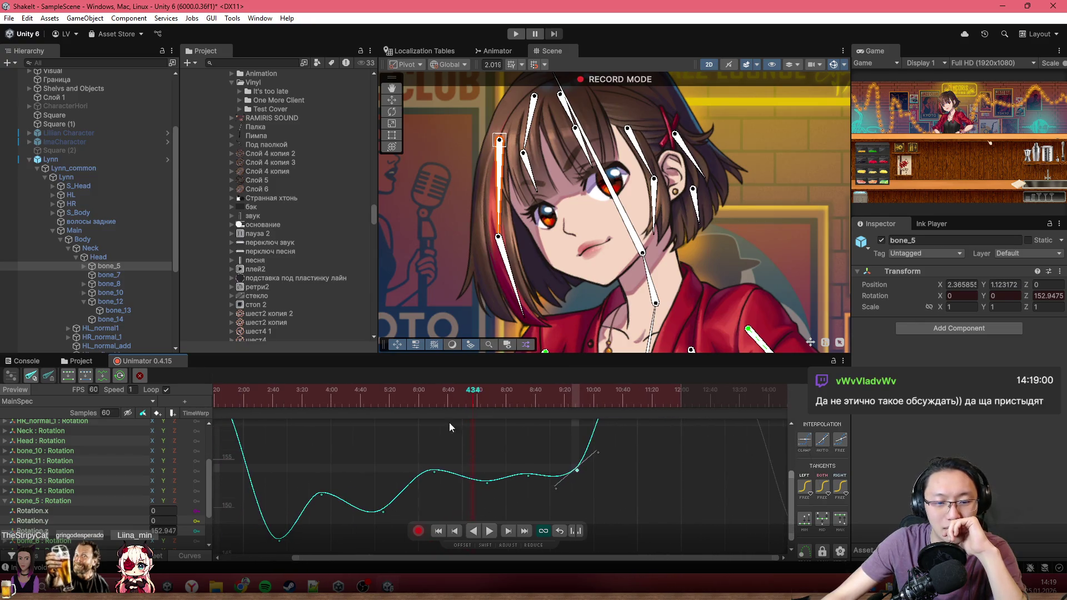
mouse_move(355, 401)
mouse_down()
mouse_move(219, 406)
mouse_move(238, 402)
mouse_move(129, 389)
mouse_move(143, 388)
mouse_up()
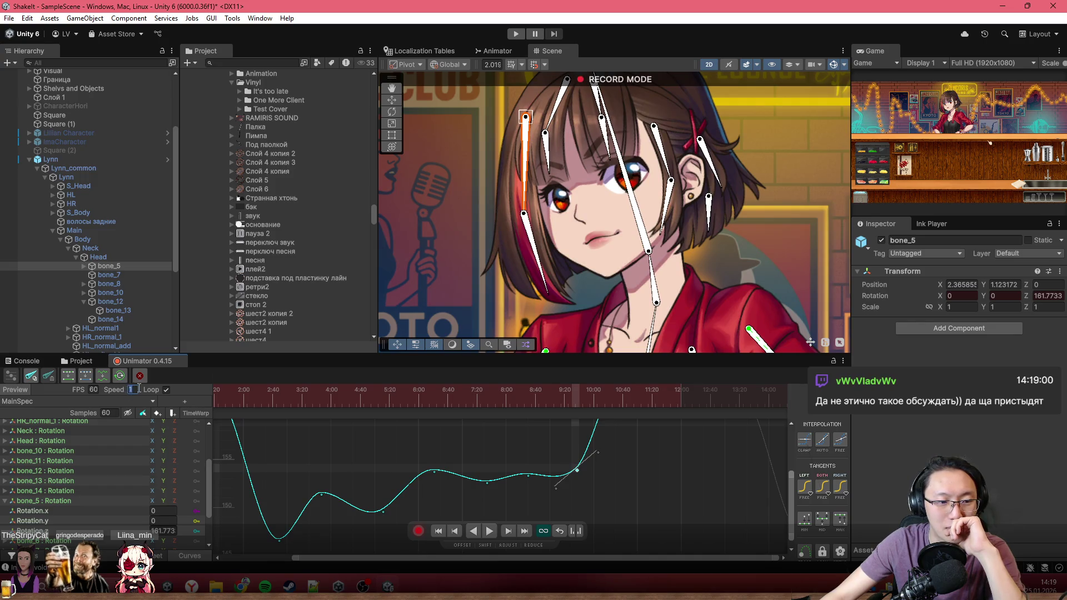
Replace the Unimator Speed value 1 with 0.5.
text(581)
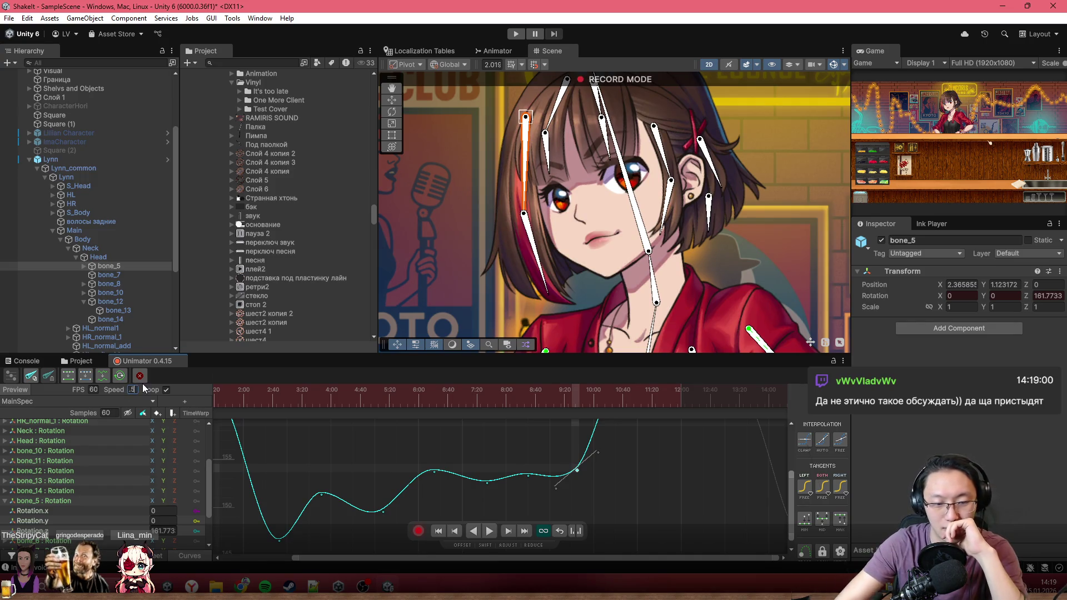
key(BackSpace)
text(0.5)
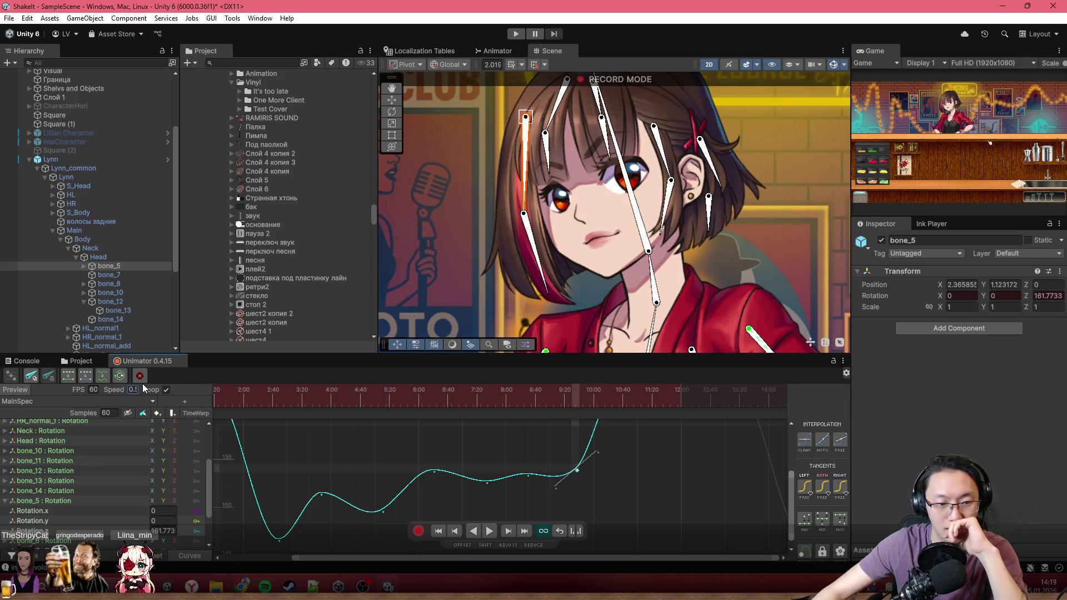
key(Return)
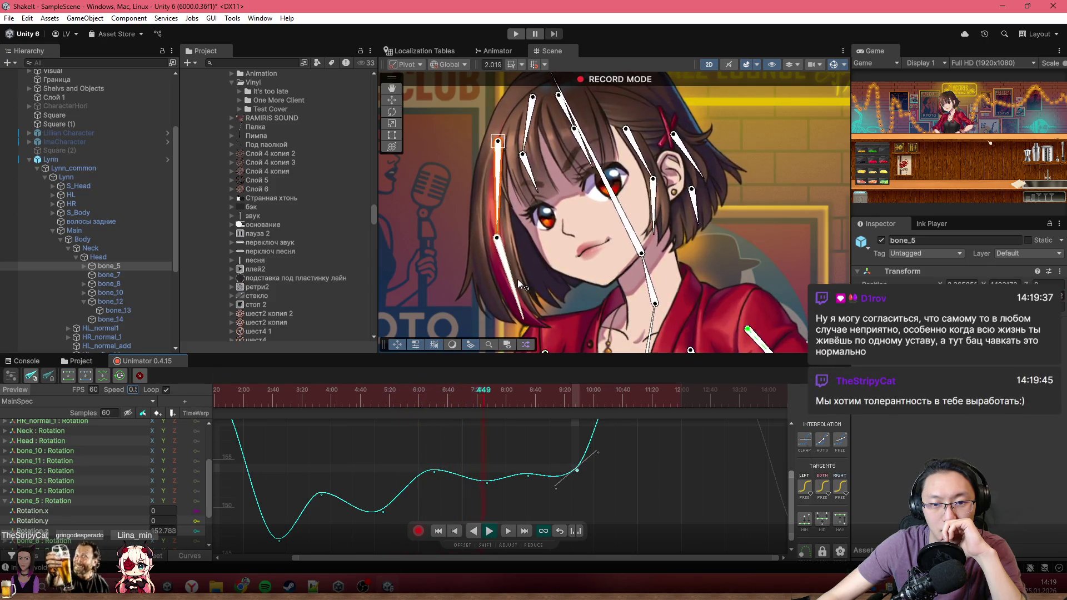
Add a new keyframe mid-curve near frame 402 and raise it slightly to flatten the dip.
drag(439, 402, 476, 406)
double_click(483, 480)
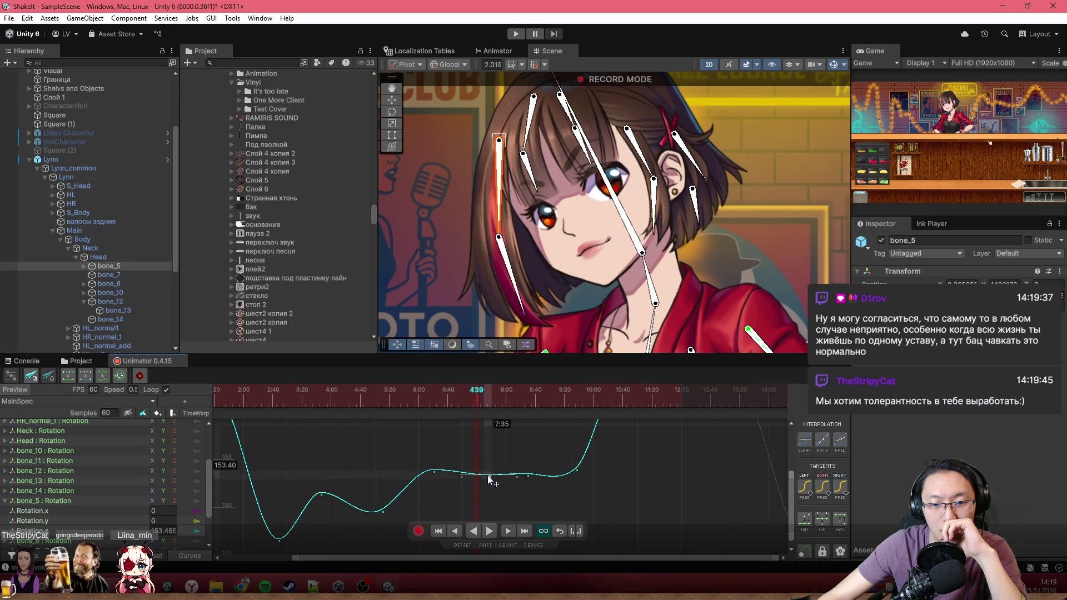
drag(483, 480, 486, 473)
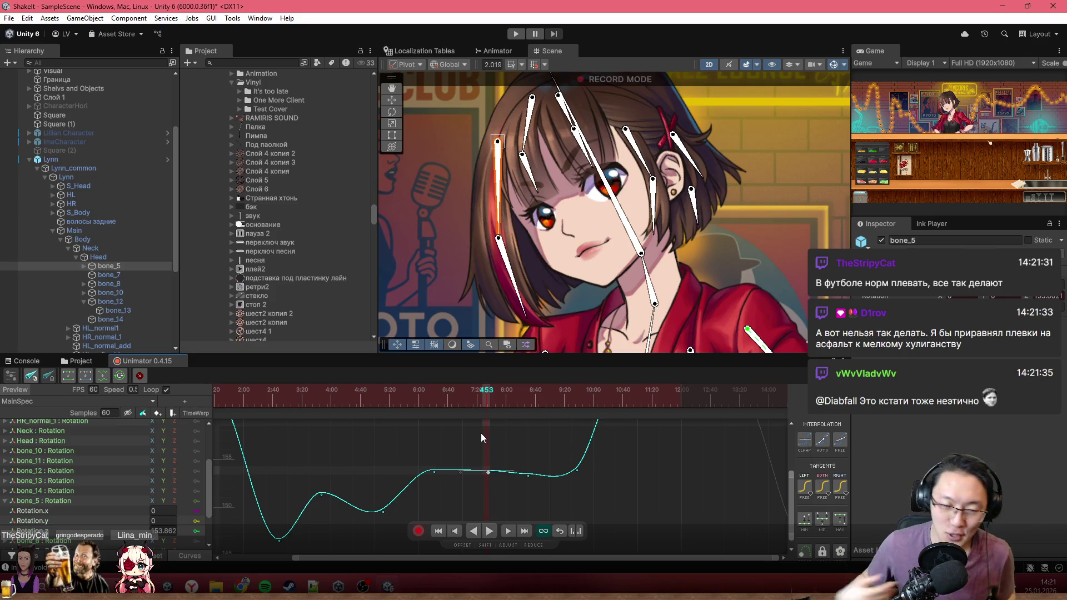
Zoom out to show the whole bone_5 curve and rewind the preview to frame 0.
scroll(364, 454, down, 3)
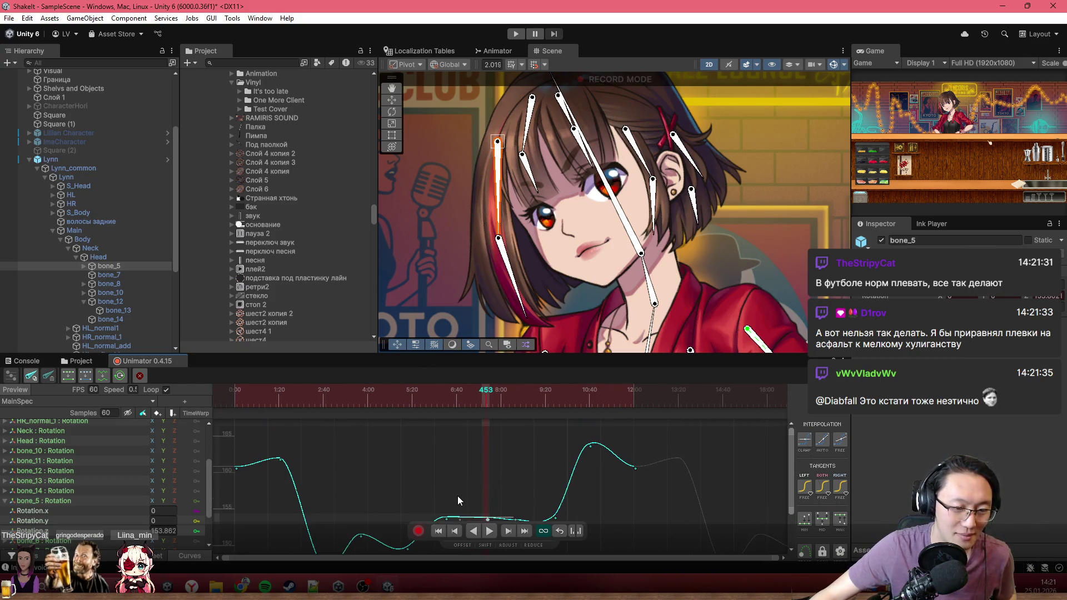
drag(453, 463, 475, 446)
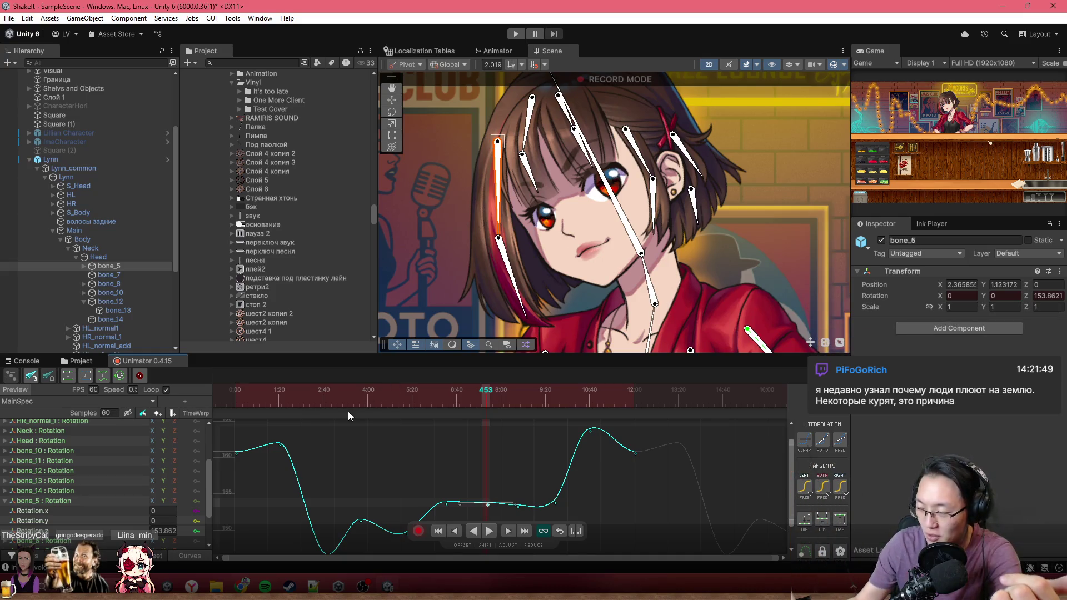
scroll(397, 444, down, 3)
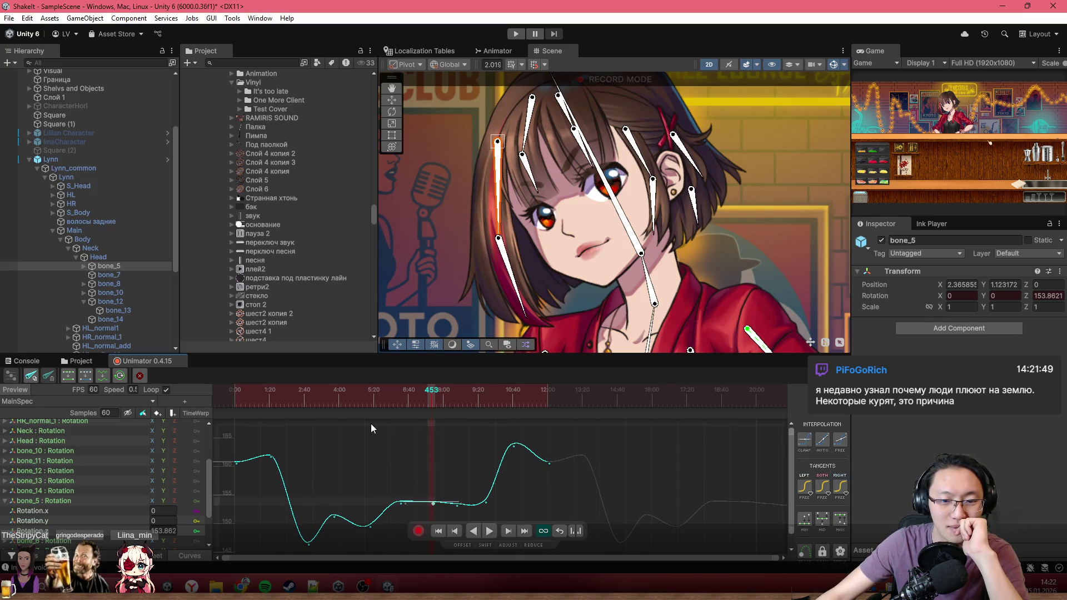
drag(282, 402, 232, 409)
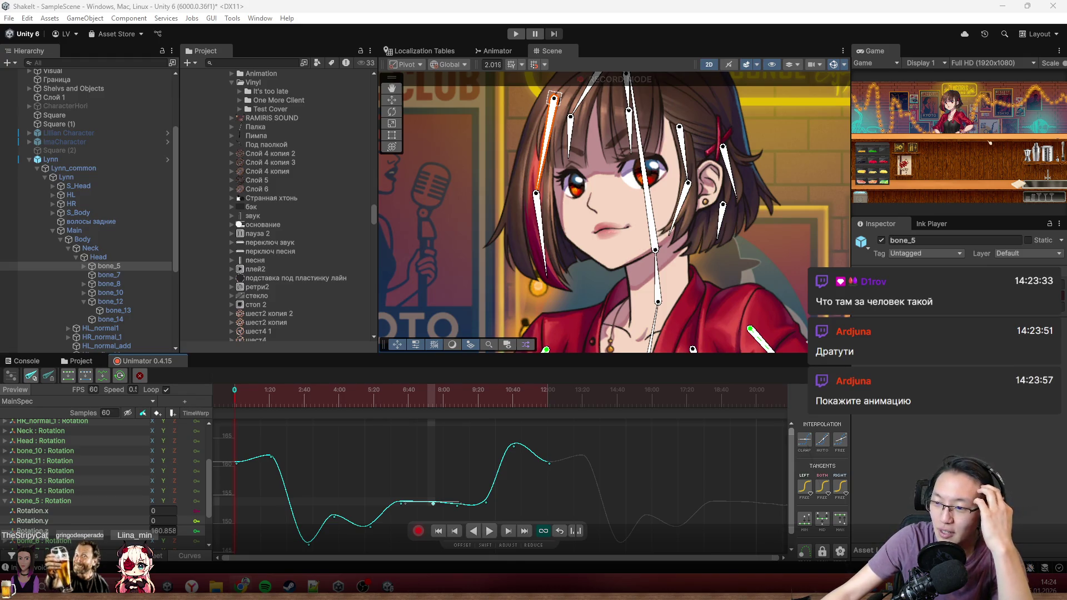
Switch the timeline to the Main animation and start playing it.
scroll(651, 215, down, 5)
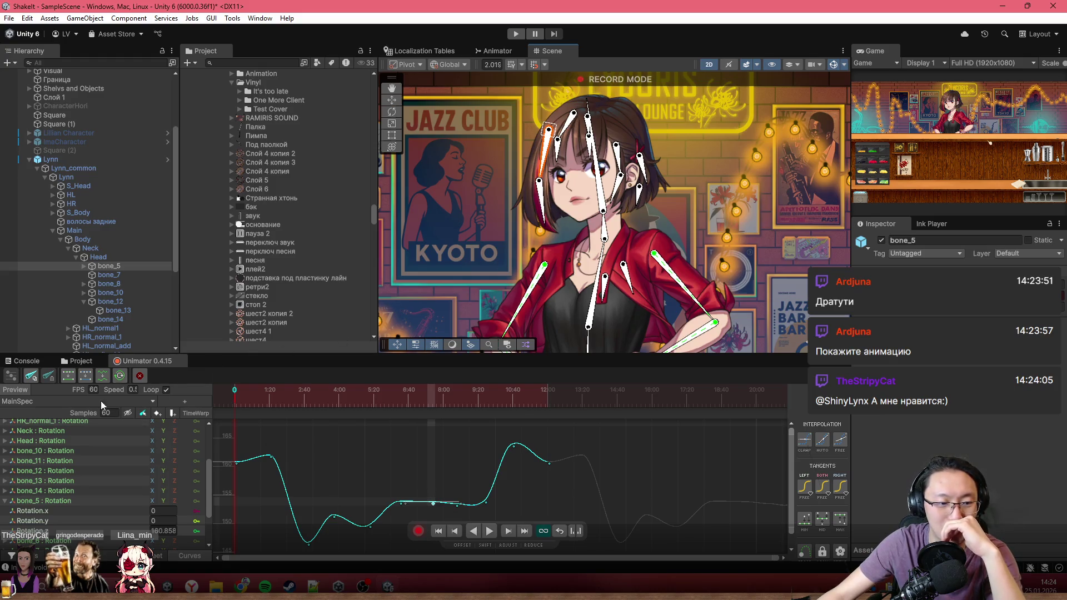
click(45, 401)
double_click(266, 191)
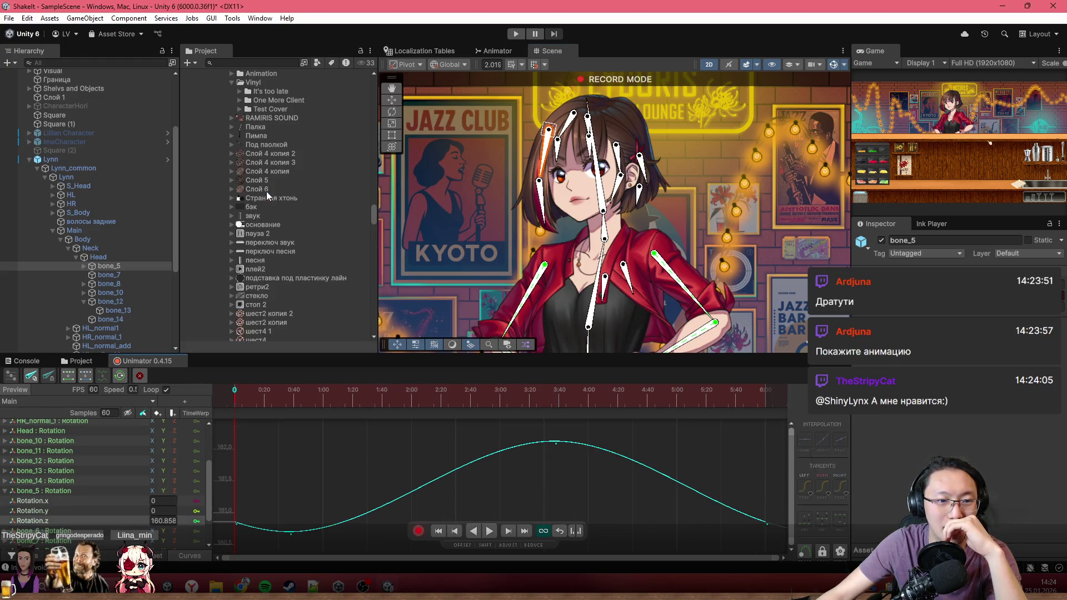
click(490, 532)
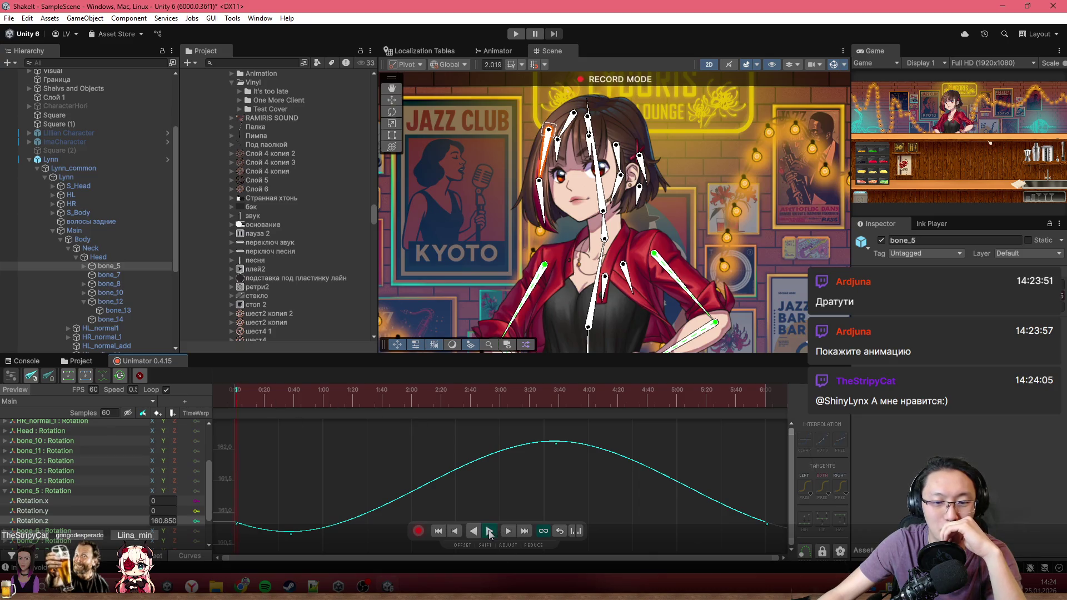
Hide the bone gizmos in the Scene view.
scroll(618, 253, up, 1)
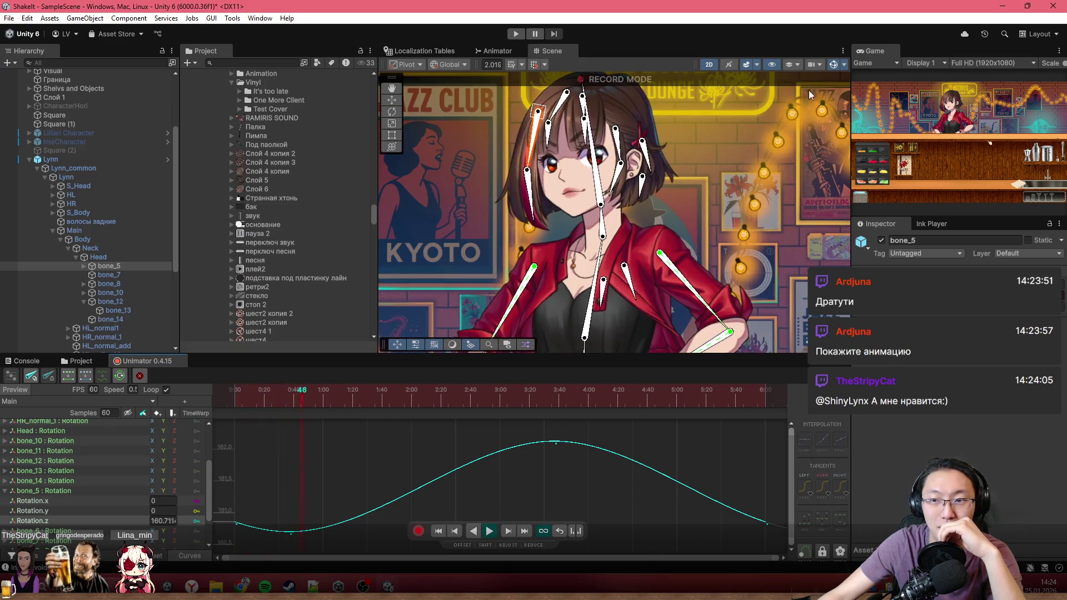
click(844, 65)
click(833, 64)
scroll(674, 253, down, 3)
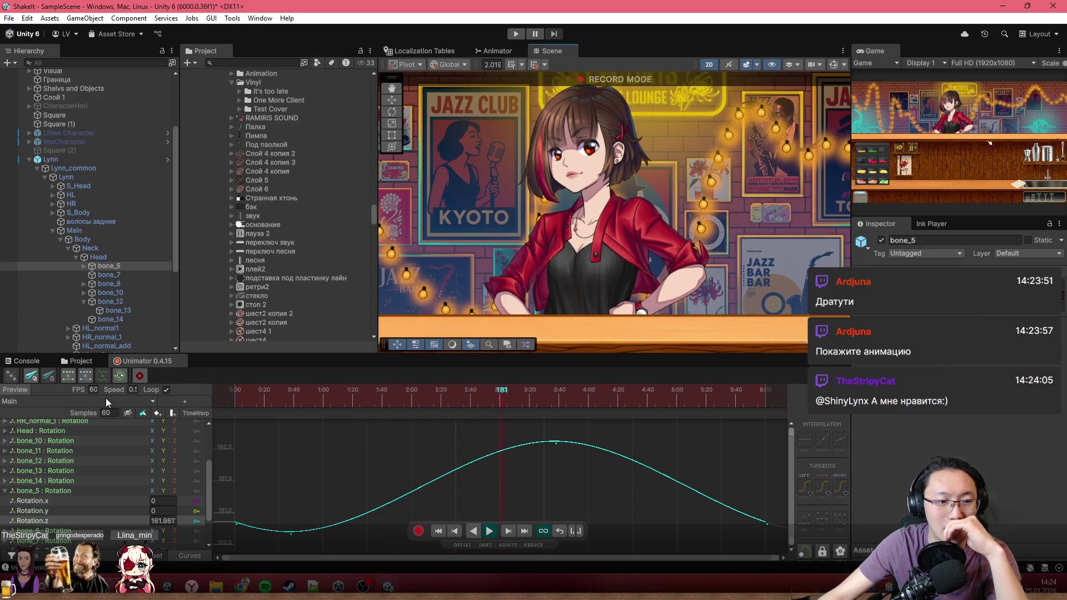
Set the Unimator playback speed back to 1 and watch the looping preview.
click(132, 389)
text(1)
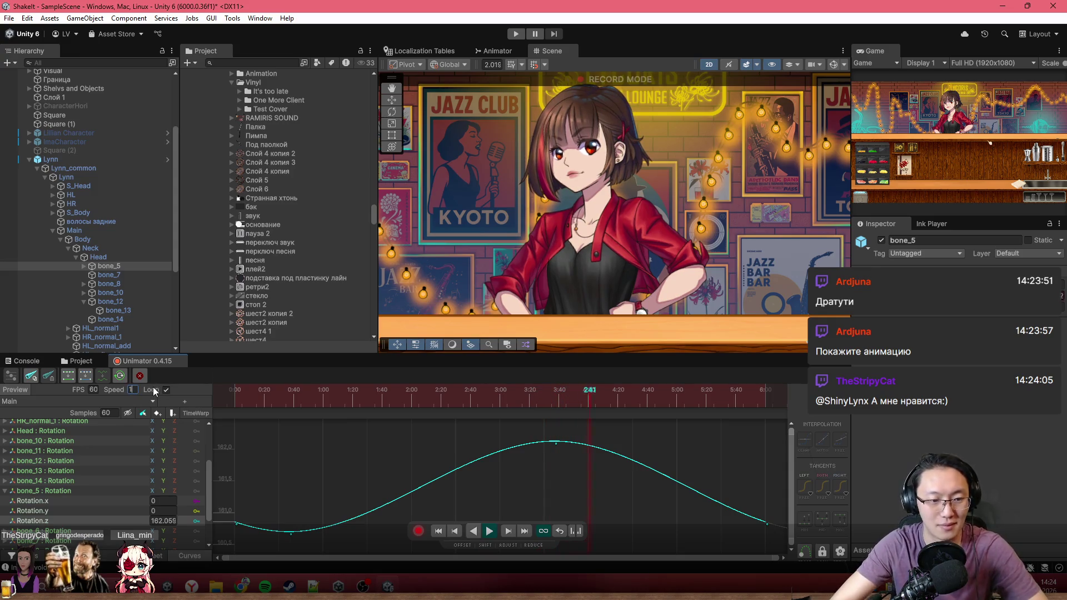
scroll(590, 249, down, 1)
scroll(590, 245, down, 1)
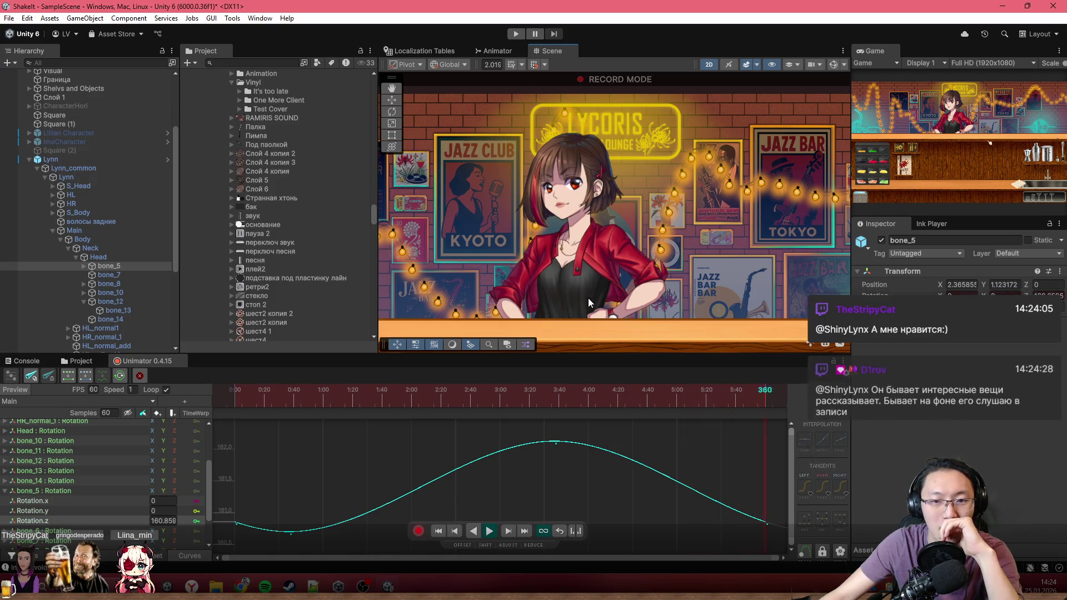
scroll(568, 270, down, 3)
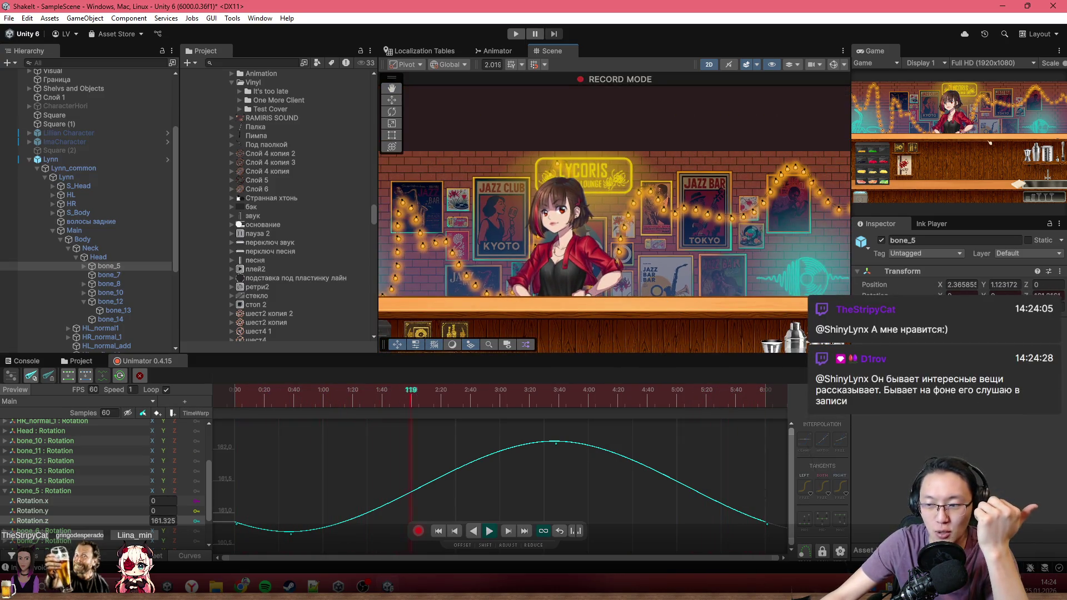
scroll(545, 272, up, 3)
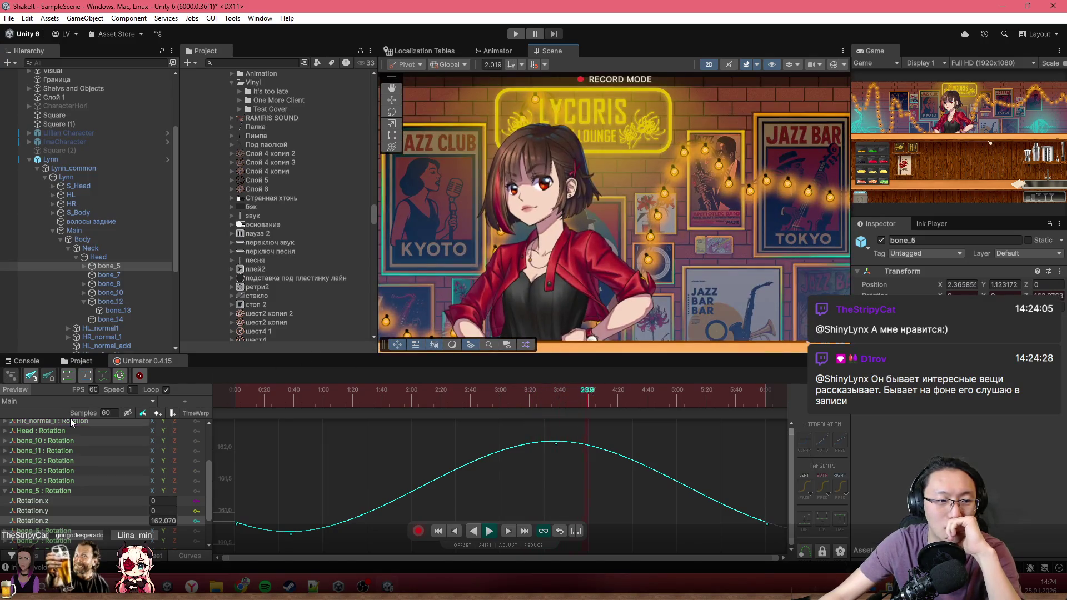
Load the MainSpec clip, jump to about 0:41, then return the playhead to the start.
click(81, 401)
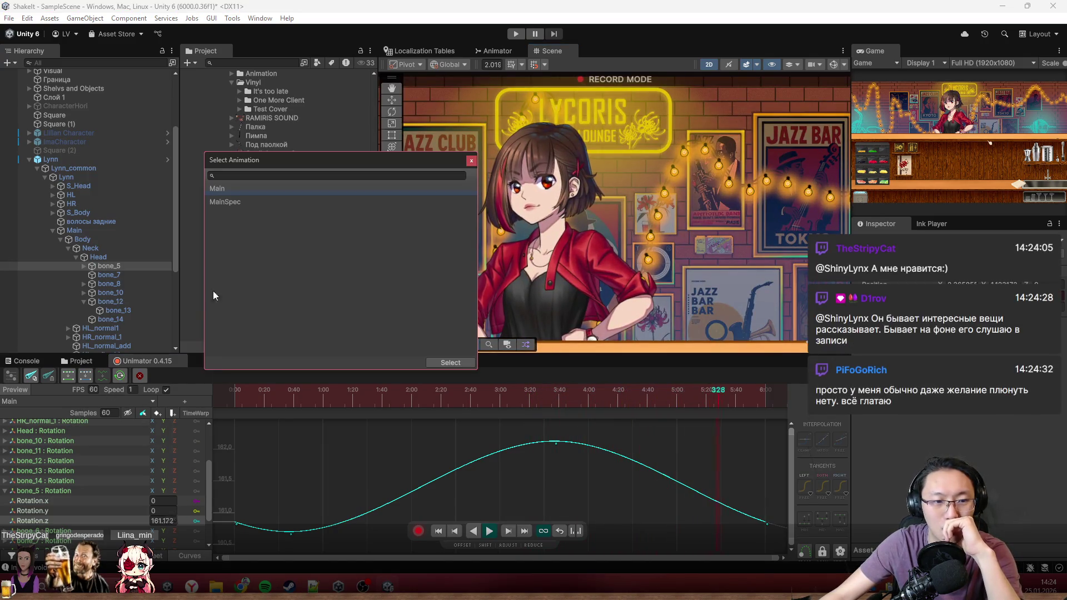
double_click(252, 204)
scroll(526, 256, up, 2)
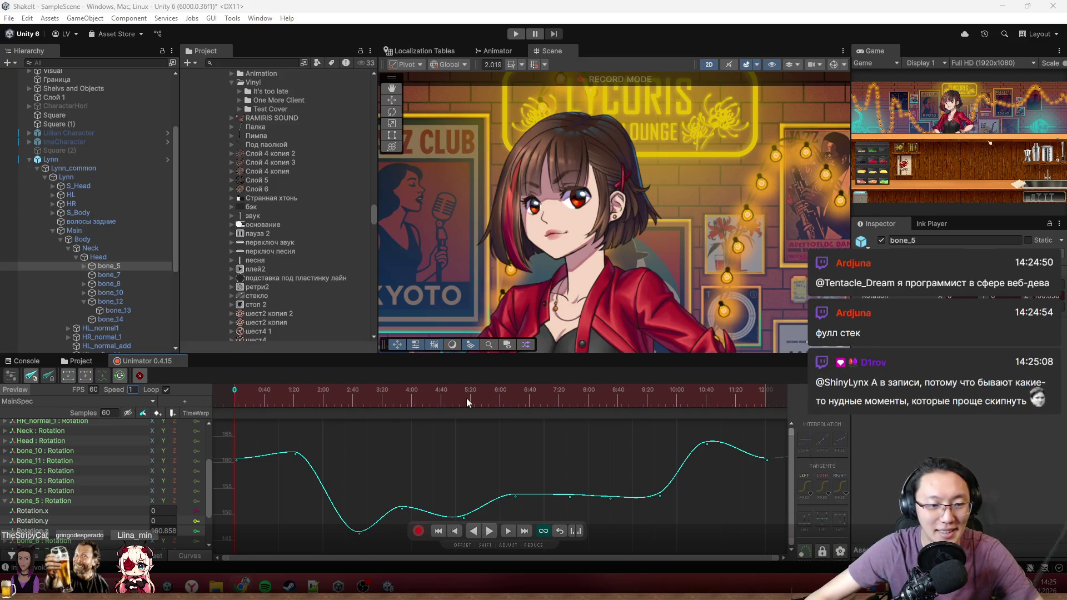
click(265, 391)
scroll(562, 243, up, 2)
scroll(527, 250, up, 2)
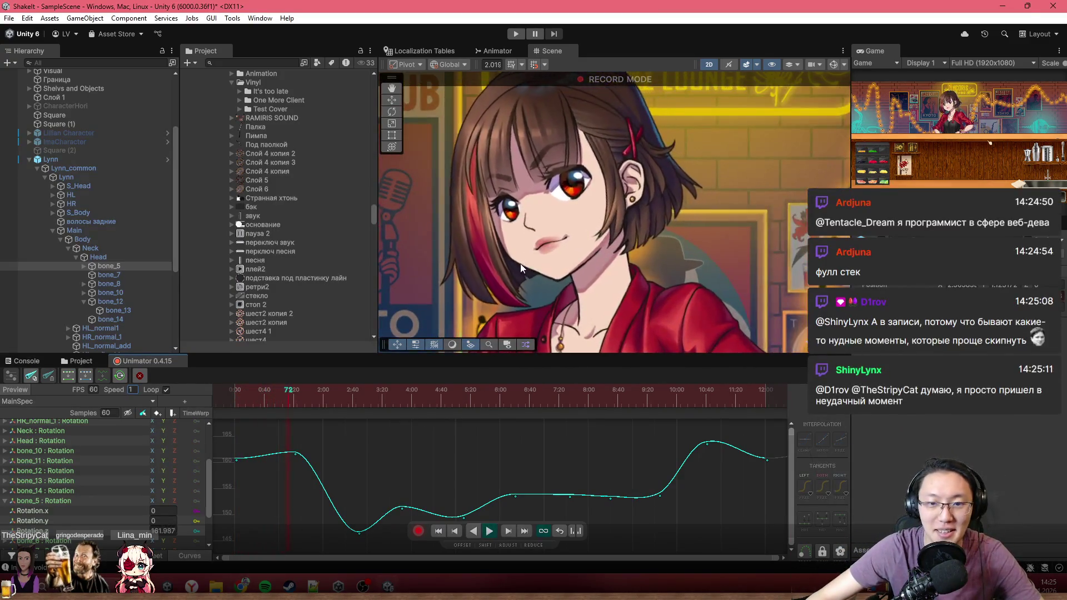
click(234, 392)
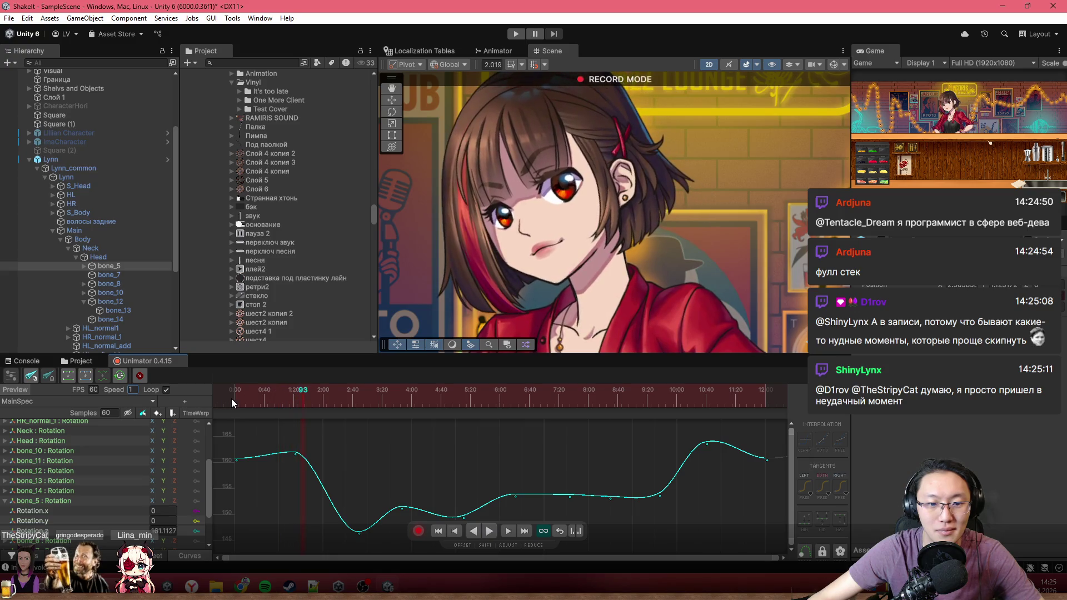
Lower the early peak key at about 1:19 to 160.9, flattening the peak.
click(291, 395)
drag(291, 395, 299, 398)
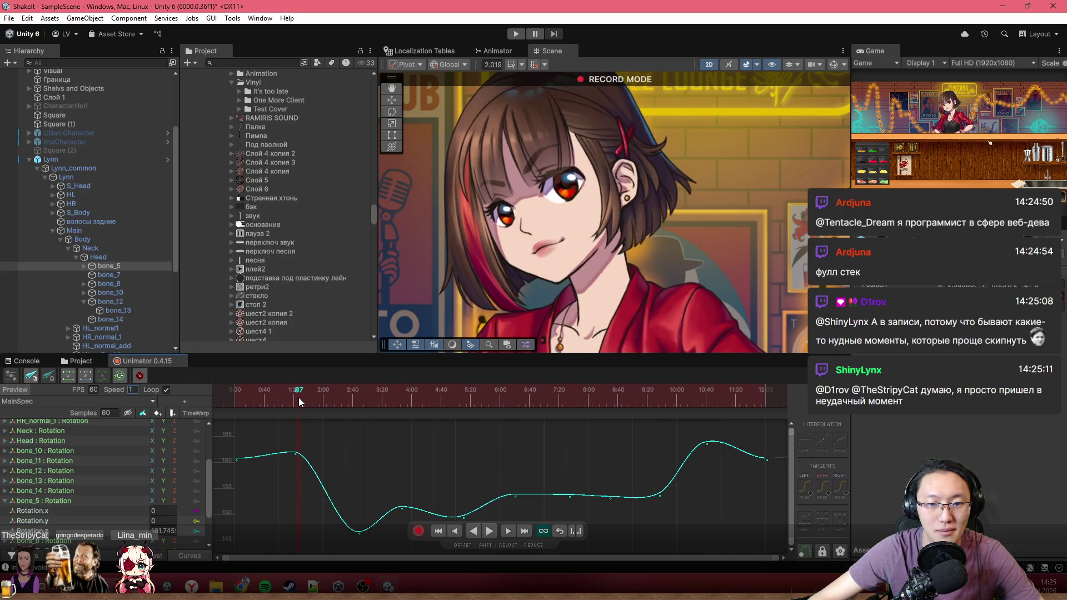
drag(295, 453, 289, 454)
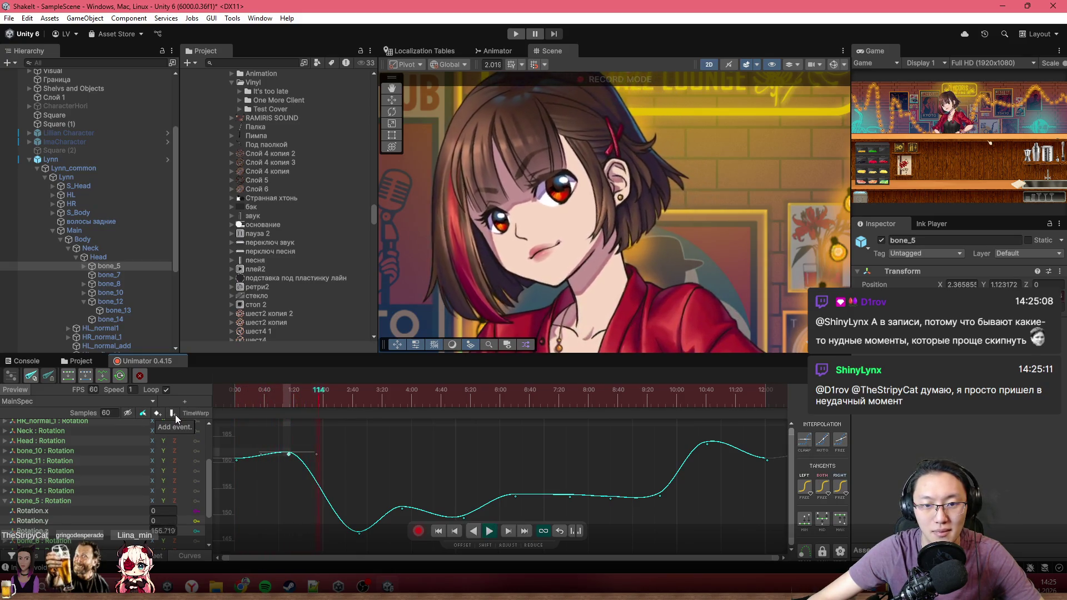
Move the curve's low key earlier to frame 152.
drag(285, 409, 314, 410)
scroll(320, 411, down, 2)
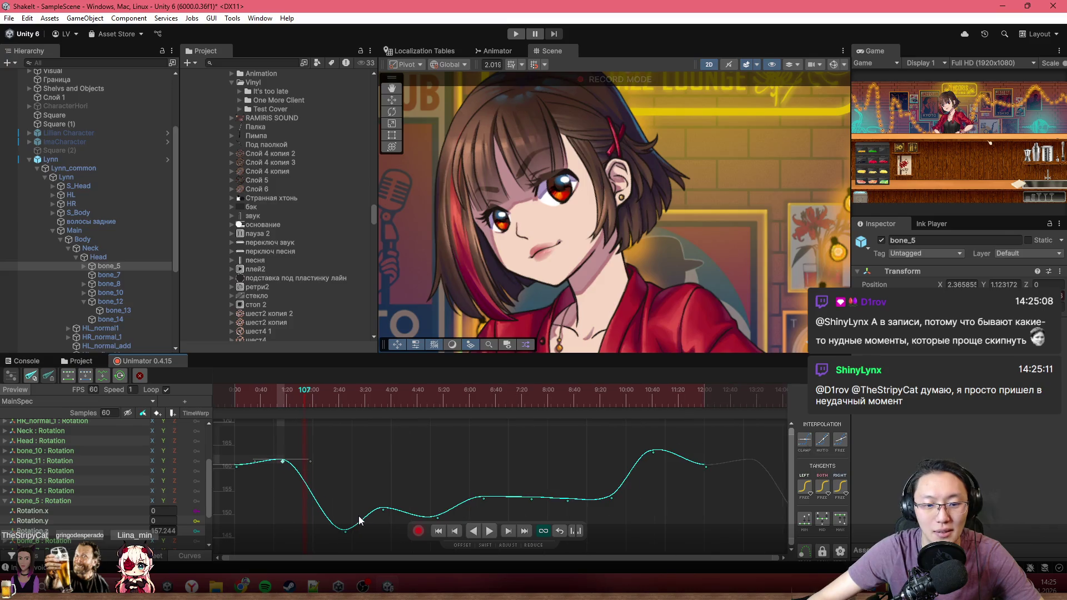
drag(345, 533, 336, 532)
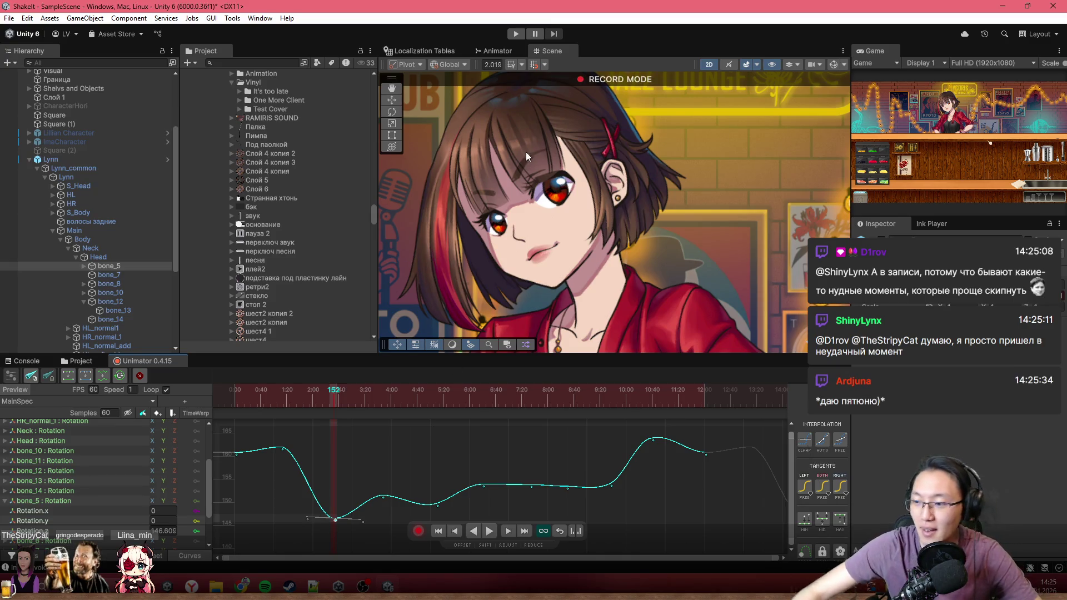
scroll(578, 261, up, 2)
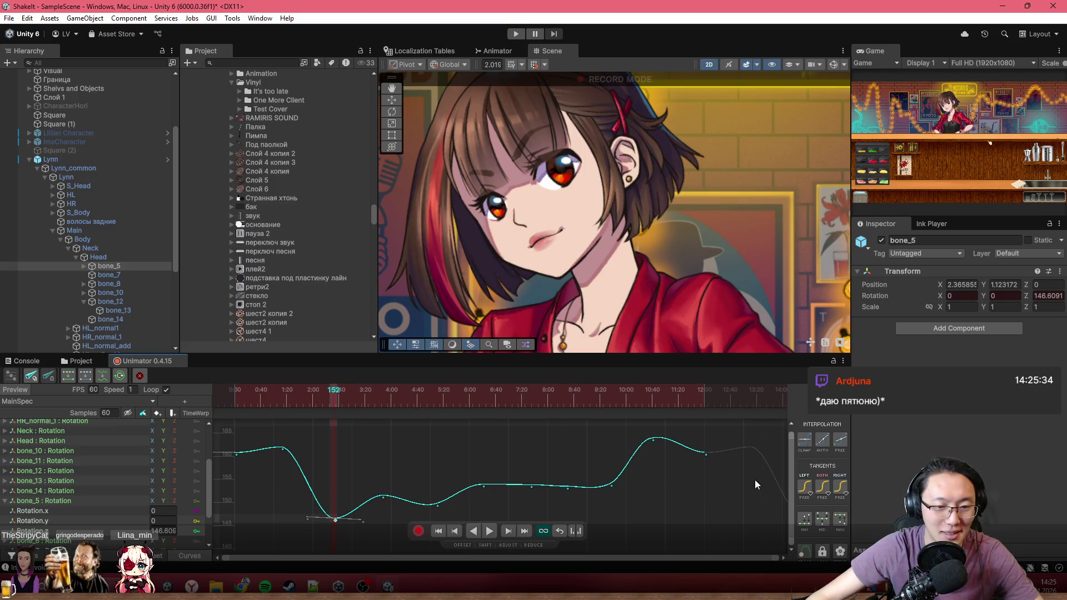
Replay the hair motion from the start, then raise the low bone_5 rotation key at frame 157 to about 149.5.
drag(350, 402, 180, 397)
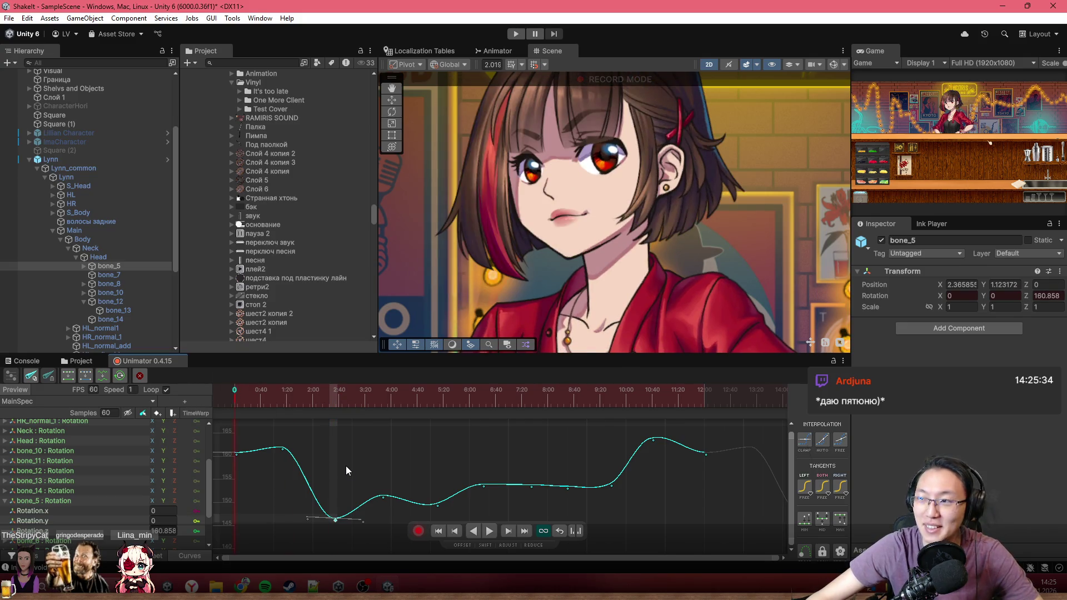
key(space)
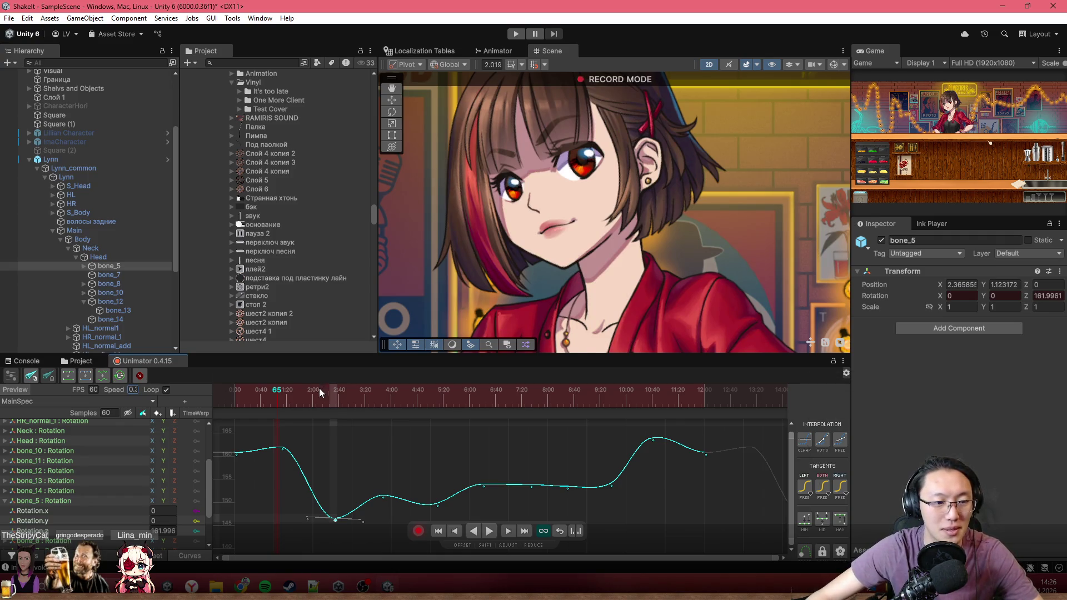
click(173, 413)
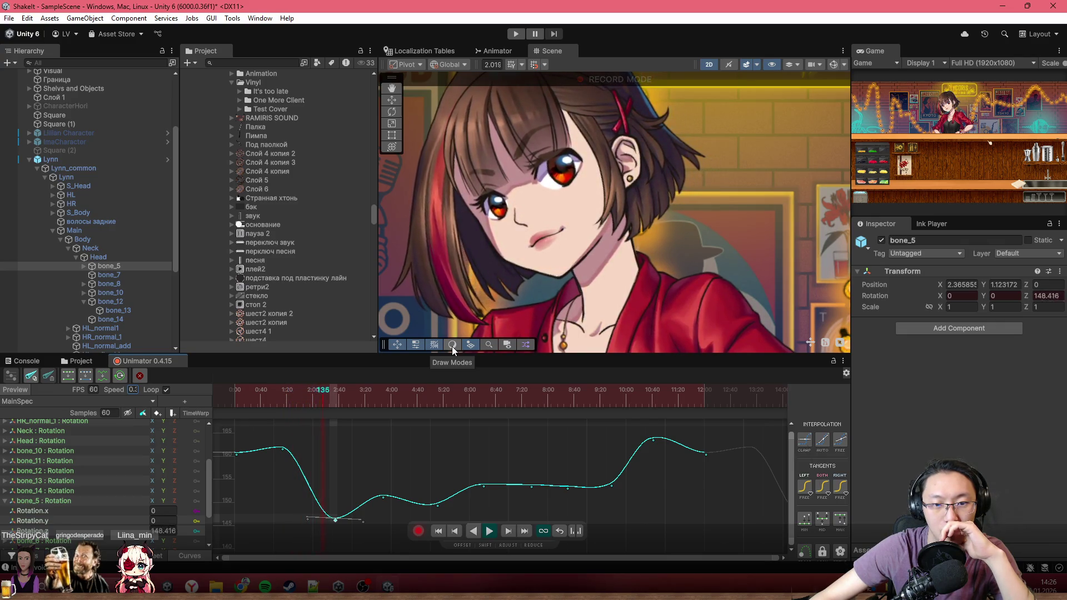
click(337, 521)
drag(338, 522, 335, 505)
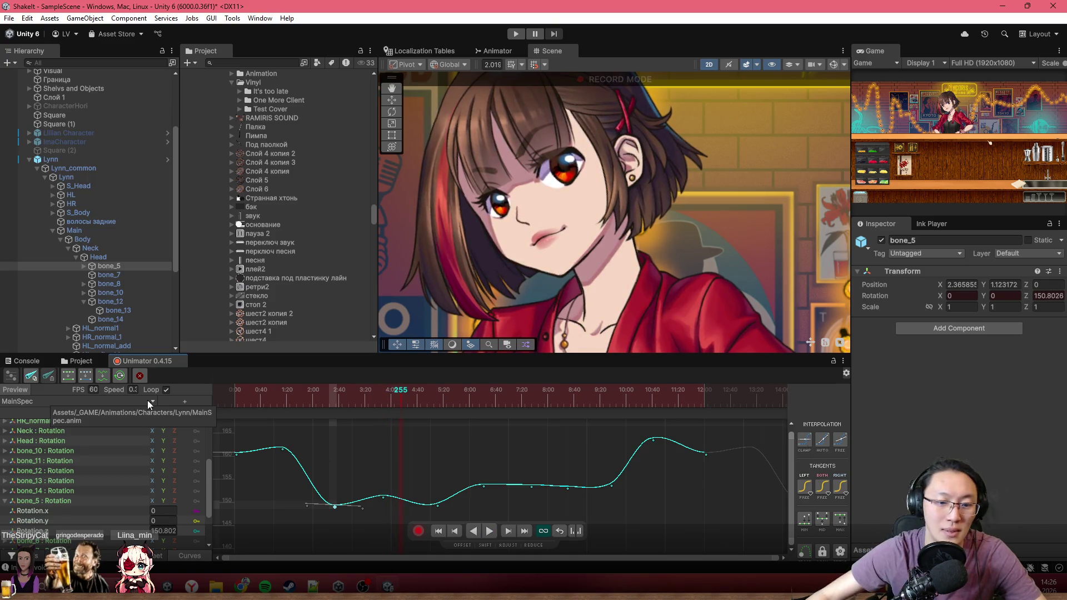
Shift the middle low bone_5 rotation key earlier, then rewind to frame 0 and replay the clip.
drag(384, 496, 422, 506)
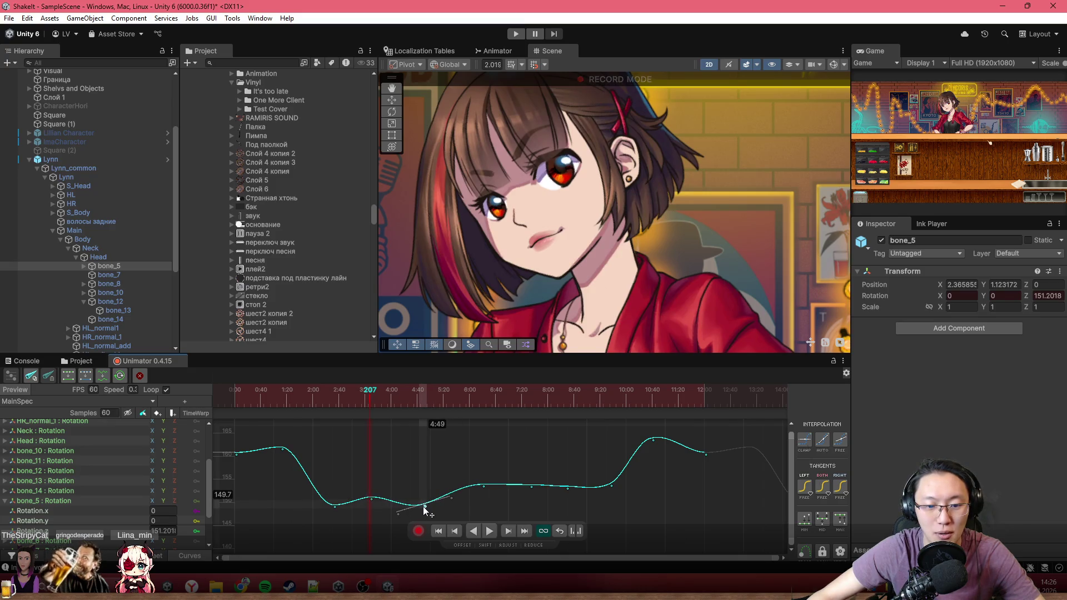
drag(368, 389, 234, 391)
click(302, 398)
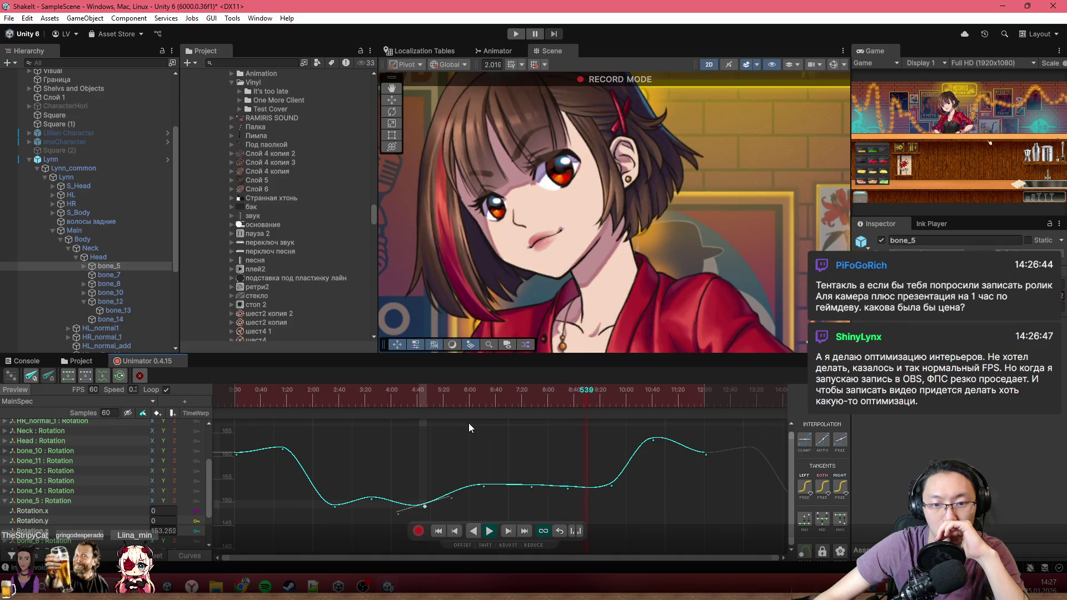
Lower the bone_5 key before the rise near 9:20 and preview from frame 470 with the timeline zoomed out.
mouse_move(589, 390)
mouse_down()
mouse_move(576, 391)
mouse_move(599, 396)
mouse_move(500, 402)
mouse_move(596, 403)
mouse_move(516, 416)
mouse_move(584, 418)
mouse_up()
drag(611, 486, 603, 492)
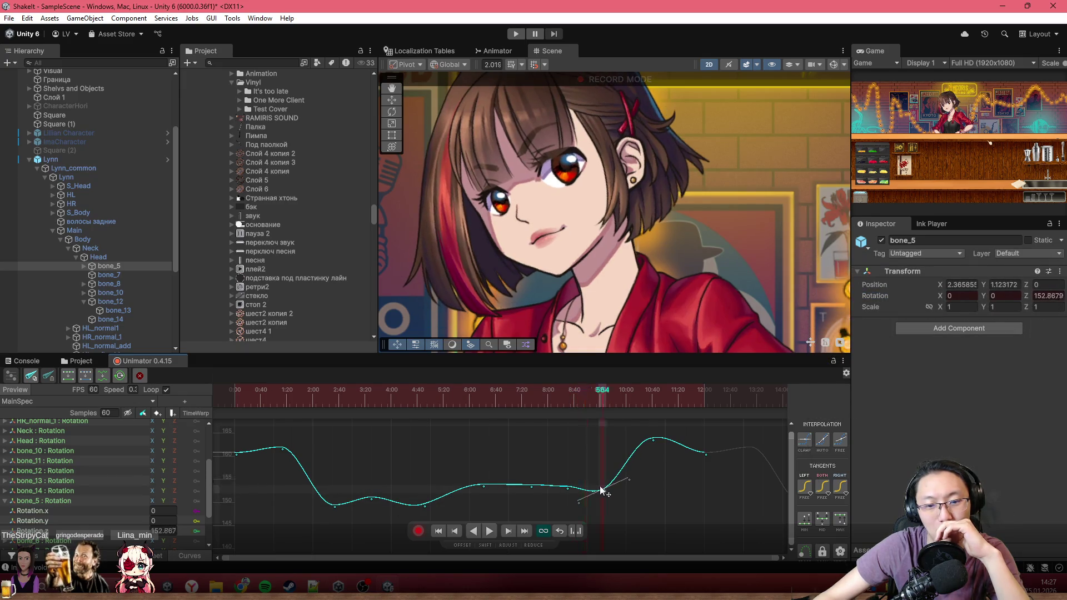
click(537, 398)
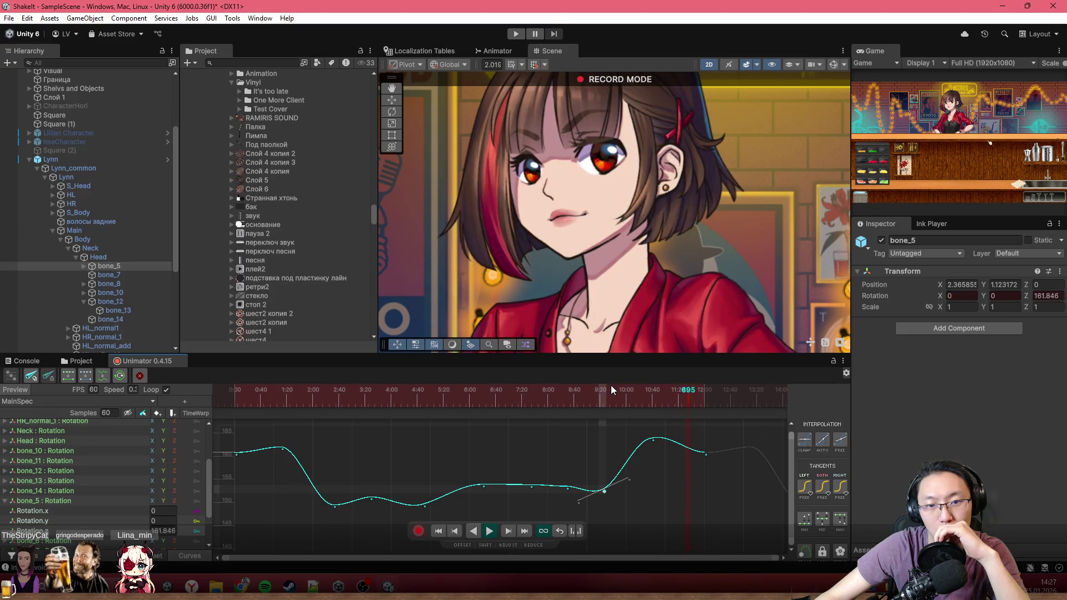
scroll(637, 457, down, 2)
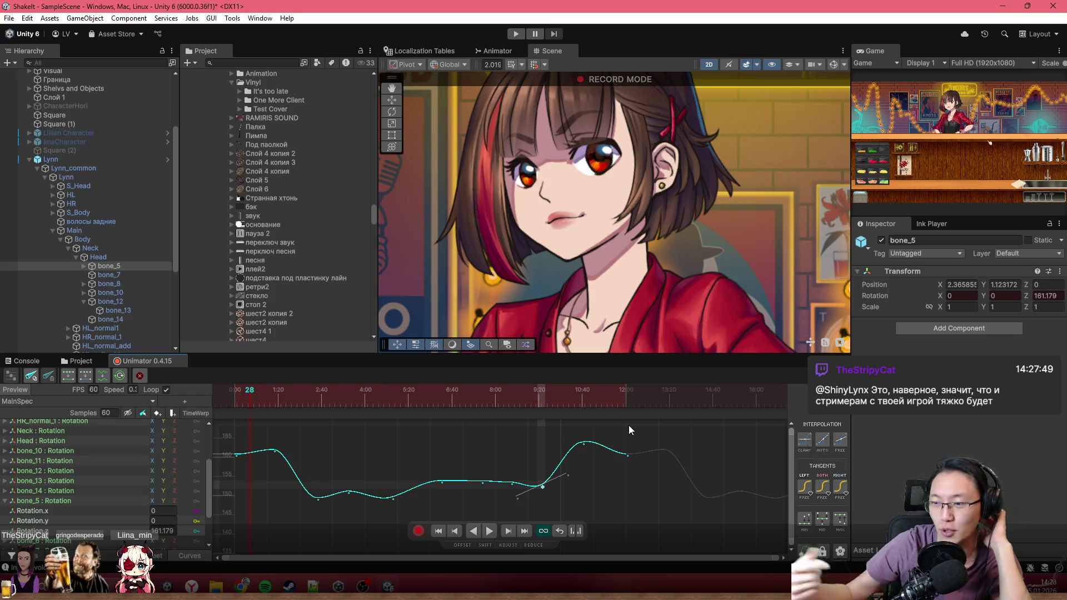
Zoom out and pan the Scene view to centre the character's head and upper body.
scroll(578, 199, down, 5)
scroll(583, 209, down, 1)
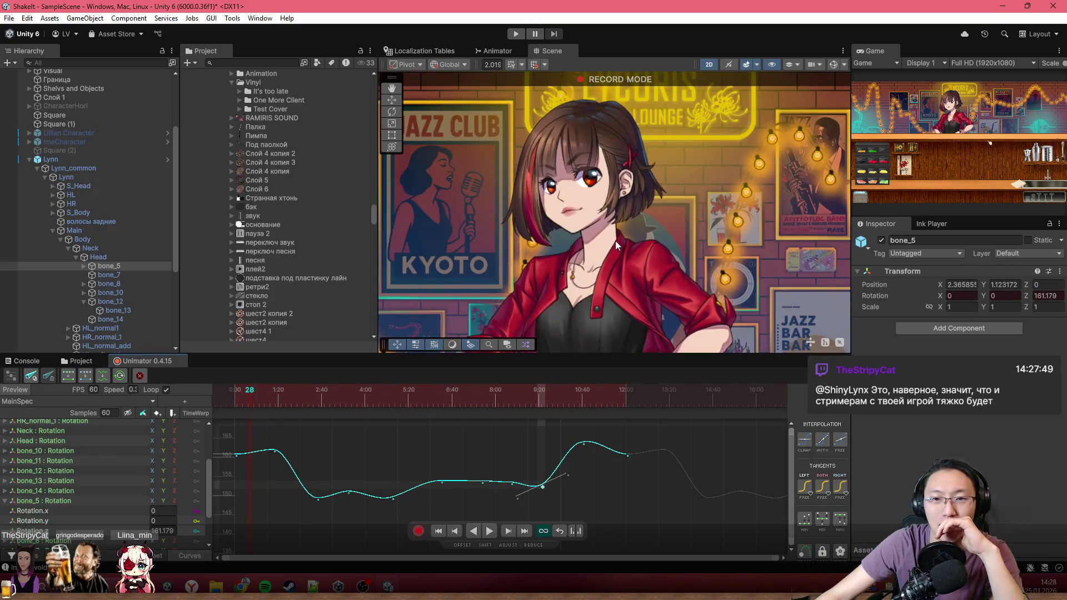
drag(635, 260, 588, 245)
scroll(588, 245, up, 2)
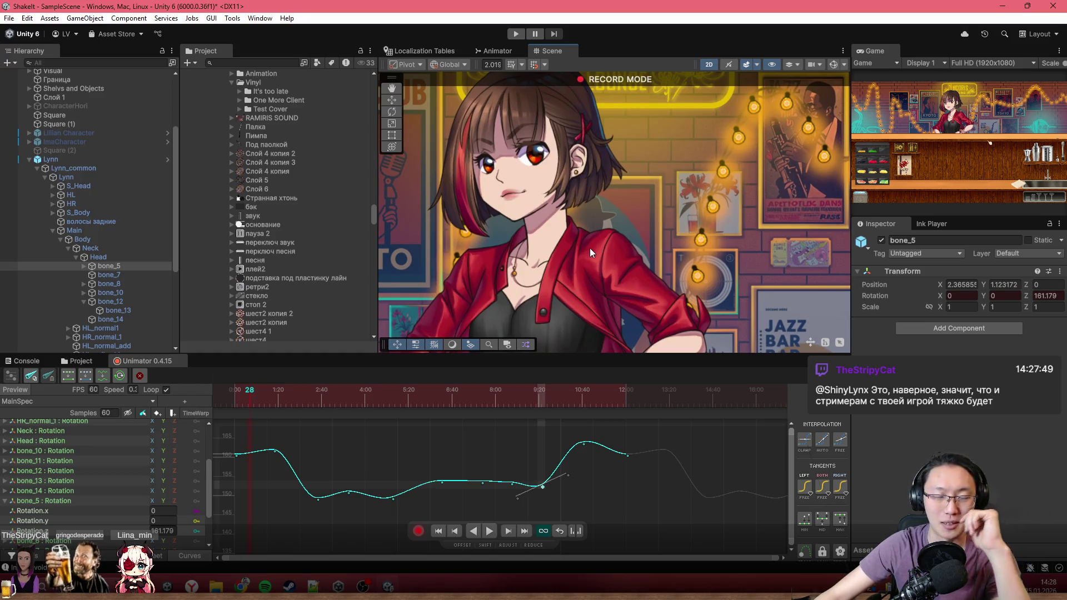
drag(556, 175, 624, 205)
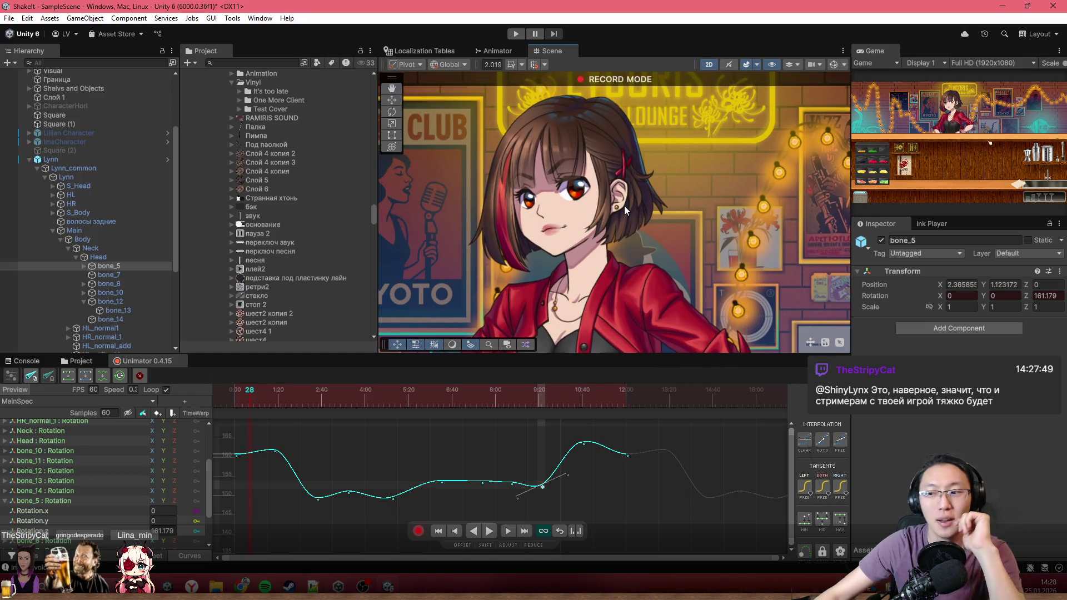
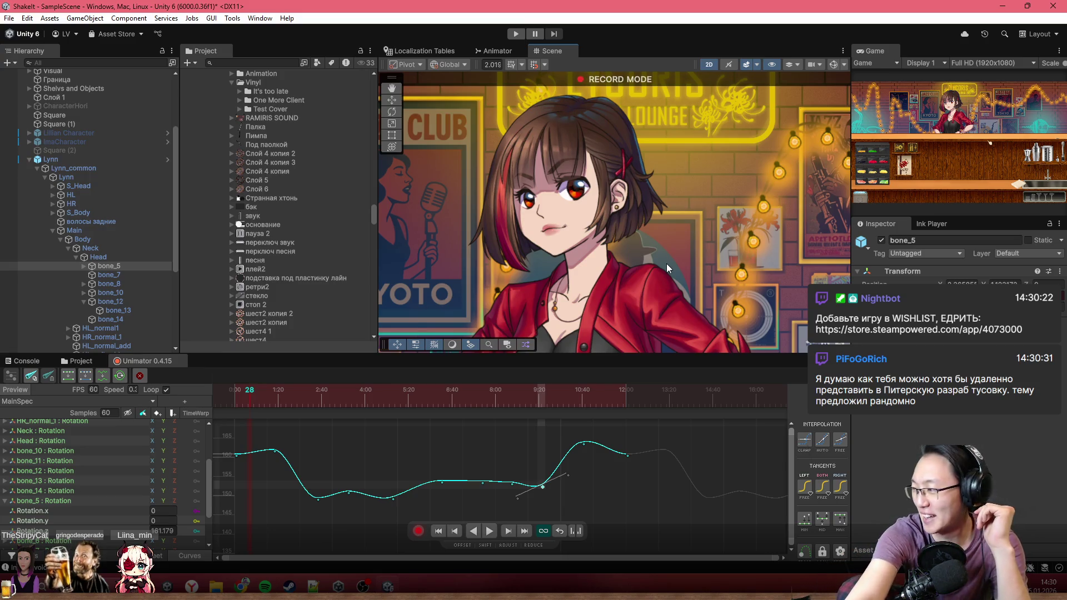
Play the YouTube clip from the beginning, check its quality options, and pause at 0:25.
scroll(580, 208, down, 2)
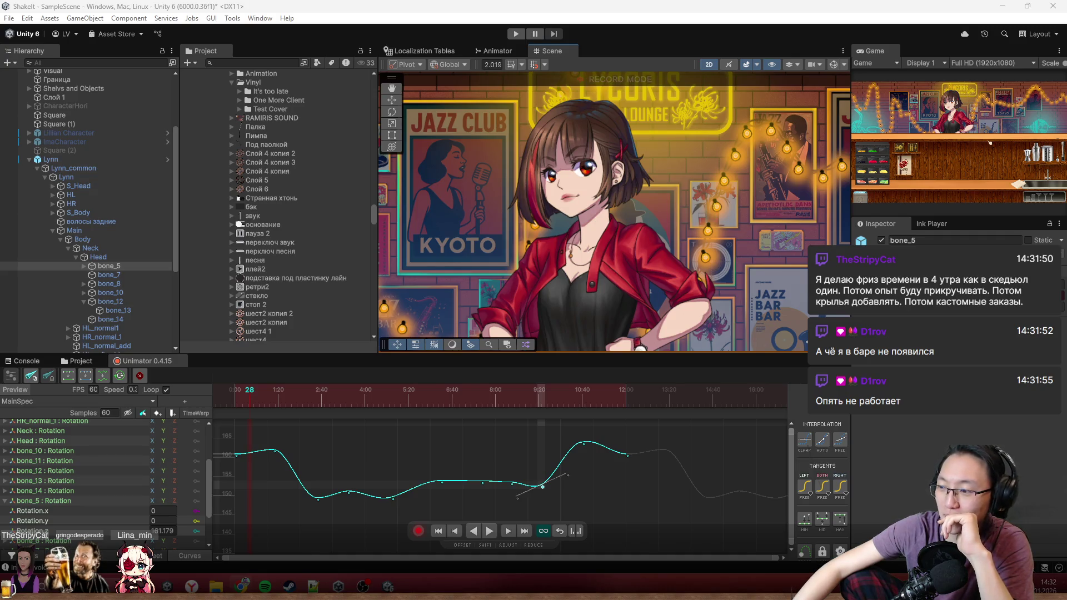
key(alt+Tab)
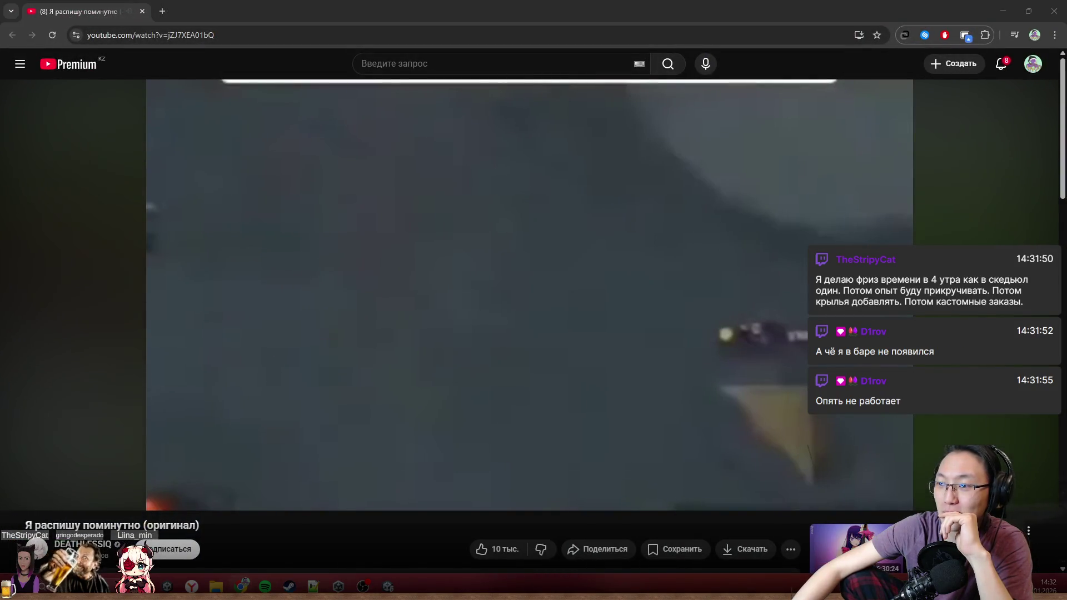
click(576, 232)
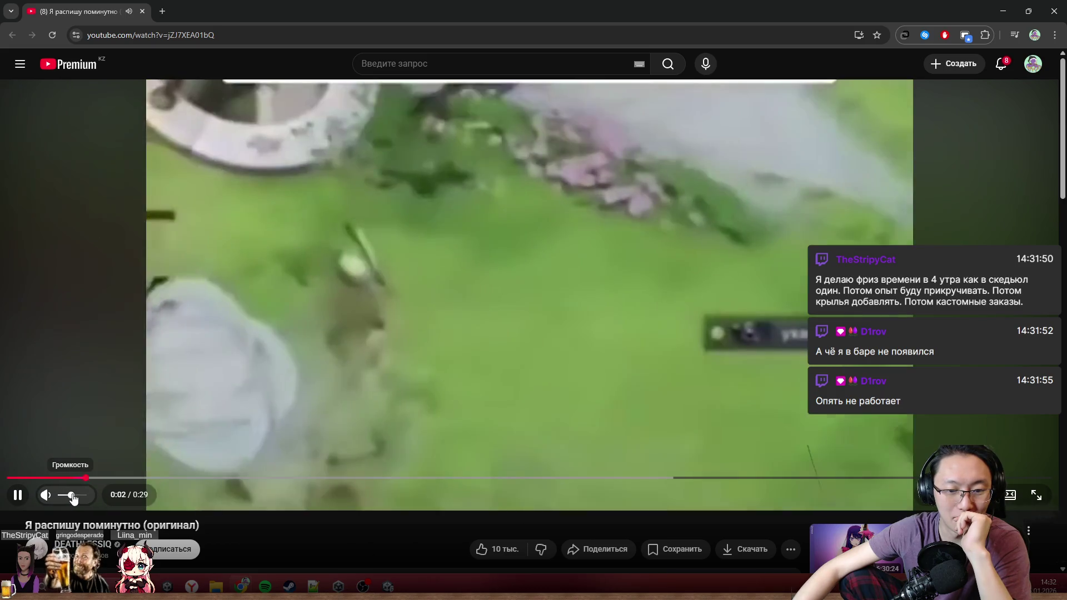
mouse_move(69, 478)
mouse_down()
mouse_move(119, 479)
mouse_move(2, 476)
mouse_up()
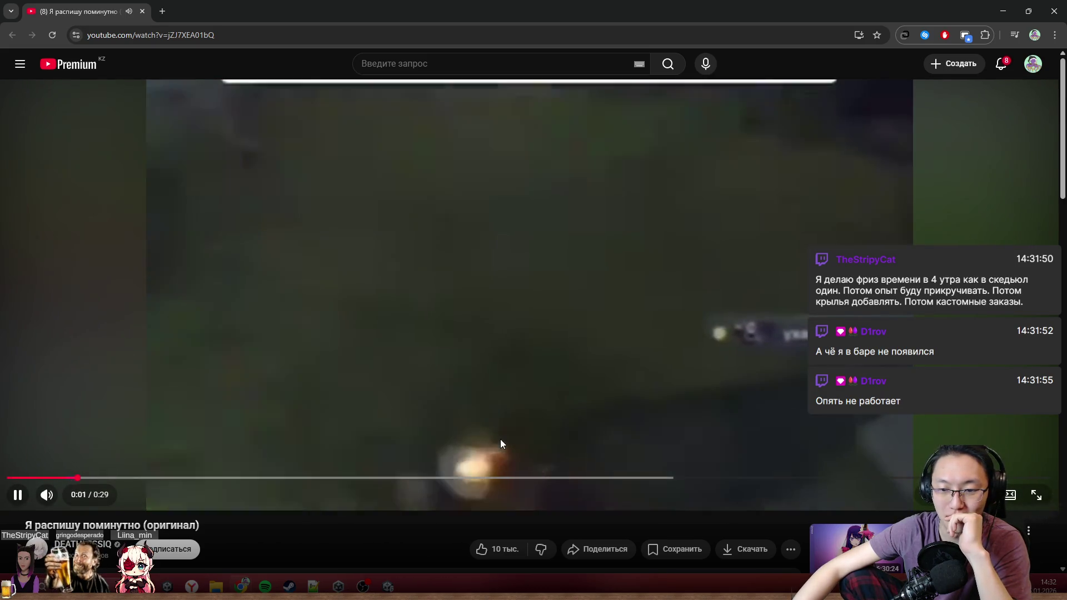
click(957, 494)
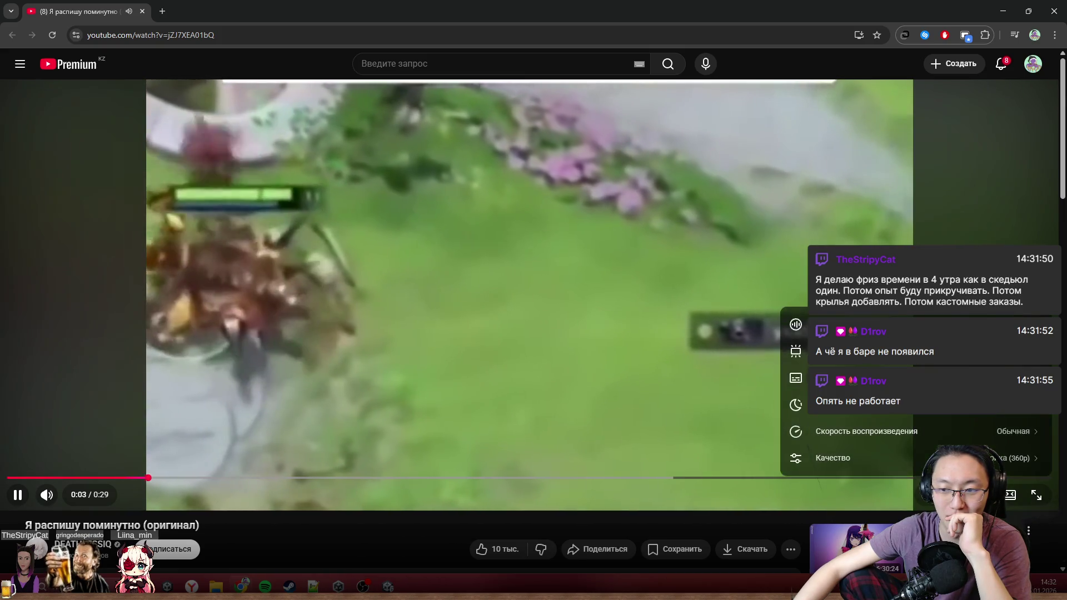
click(1001, 456)
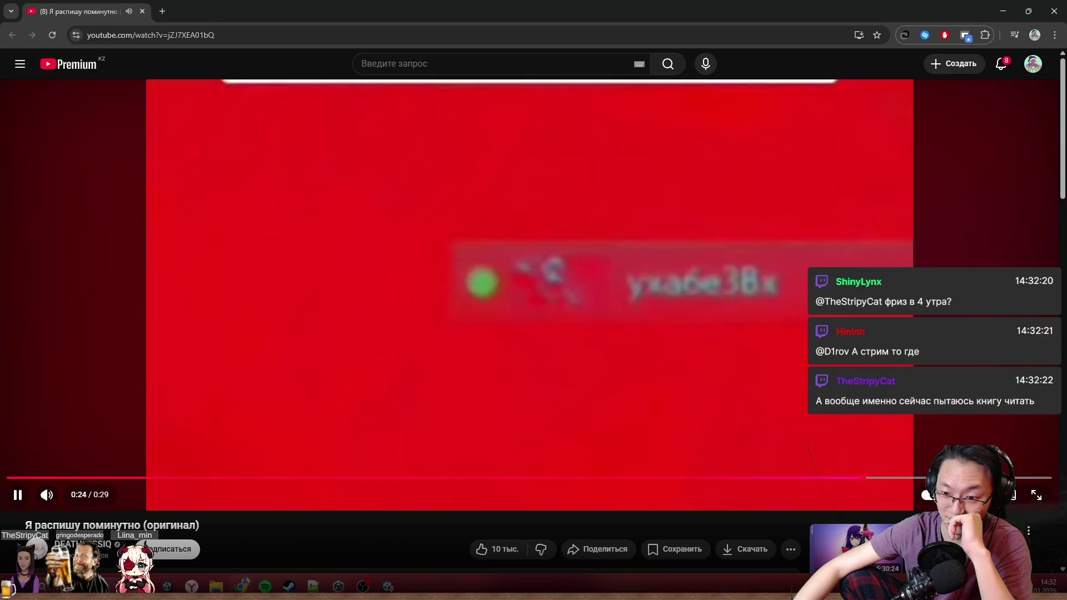
key(space)
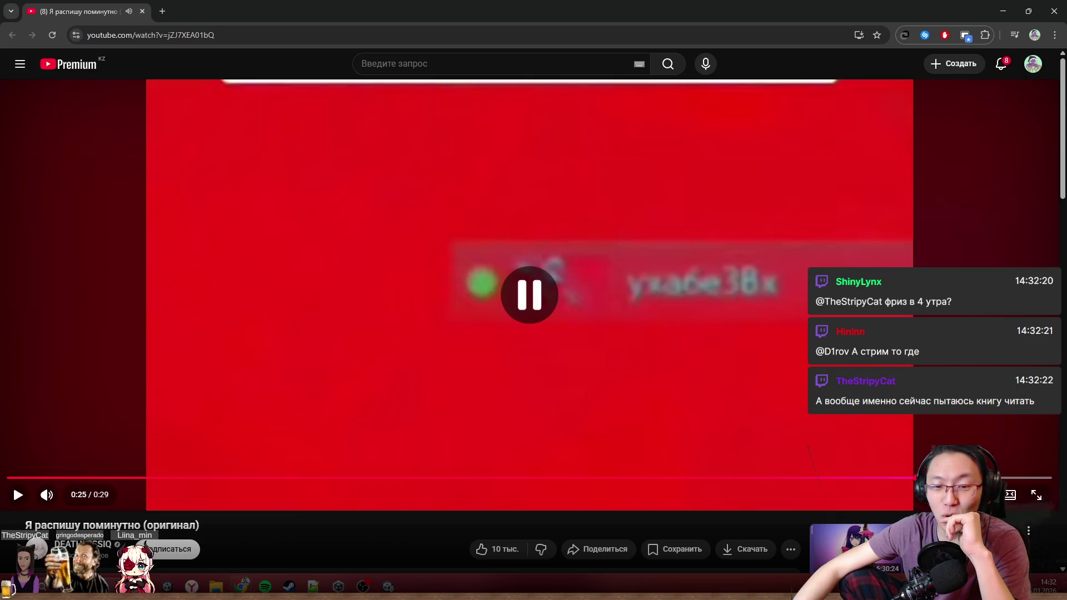
Restore and close the YouTube browser window to return to Unity's Unimator curve editor.
double_click(672, 6)
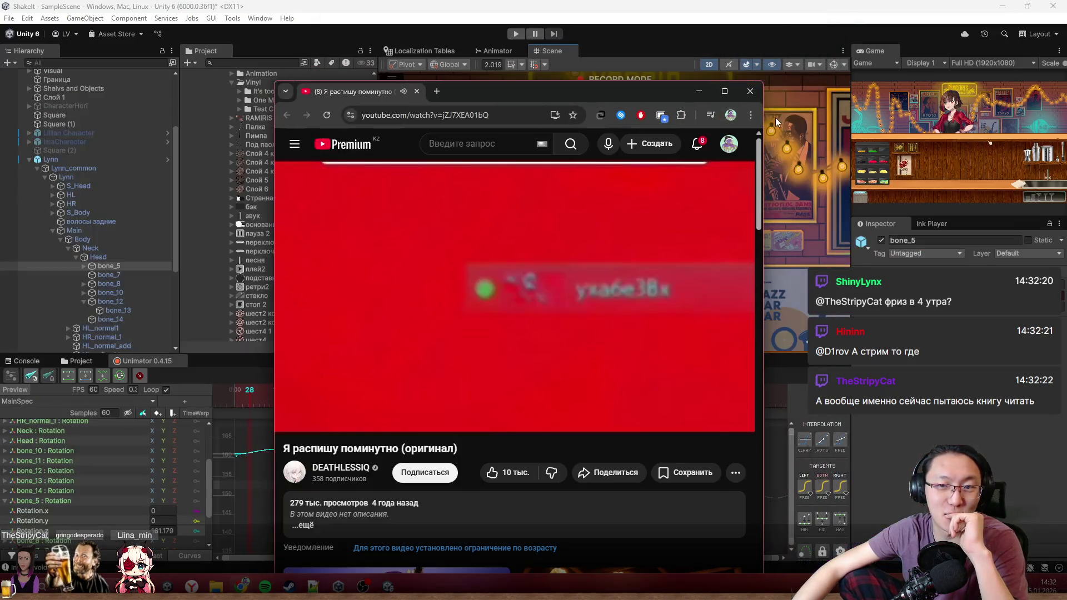
click(750, 94)
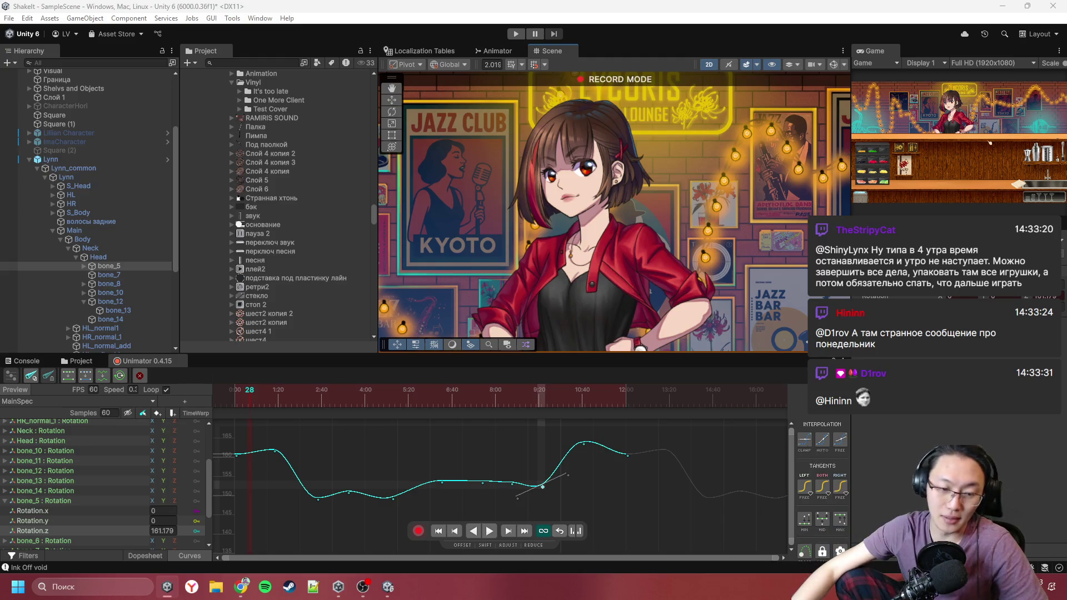
mouse_move(374, 593)
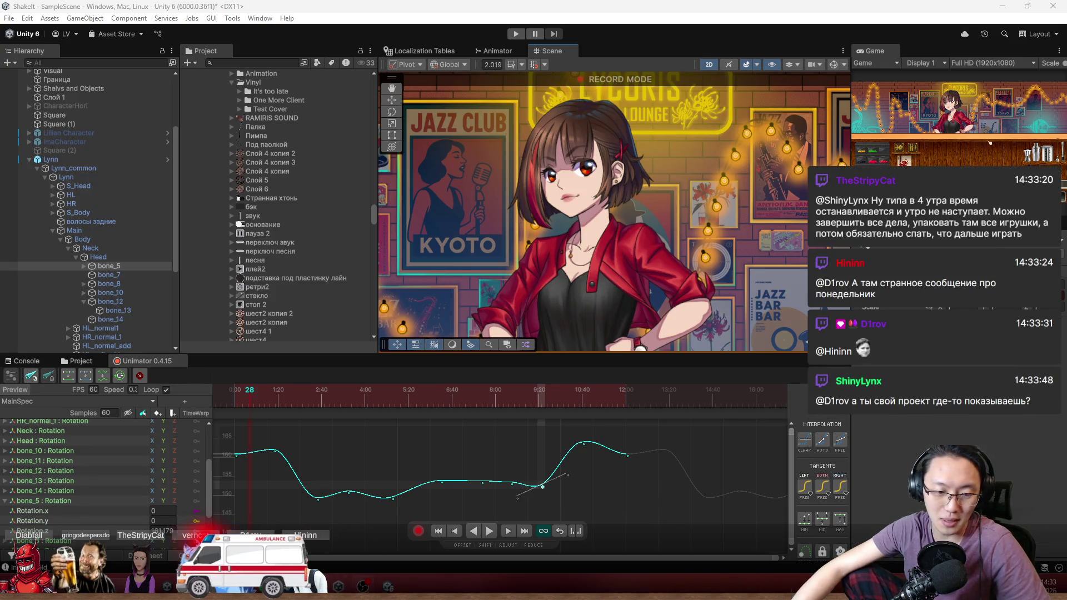
mouse_move(241, 586)
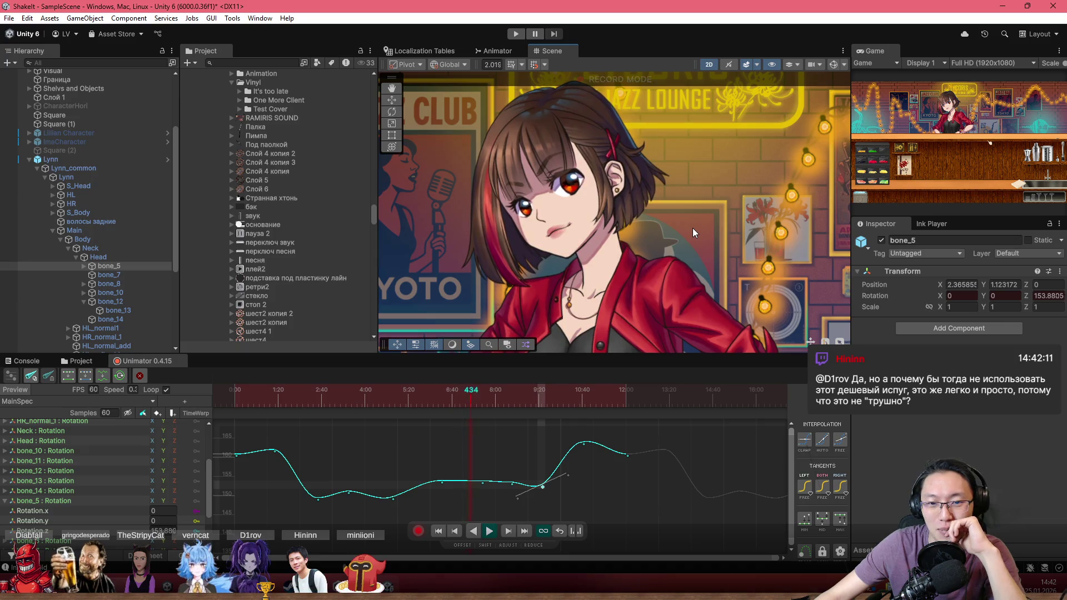
drag(509, 389, 392, 410)
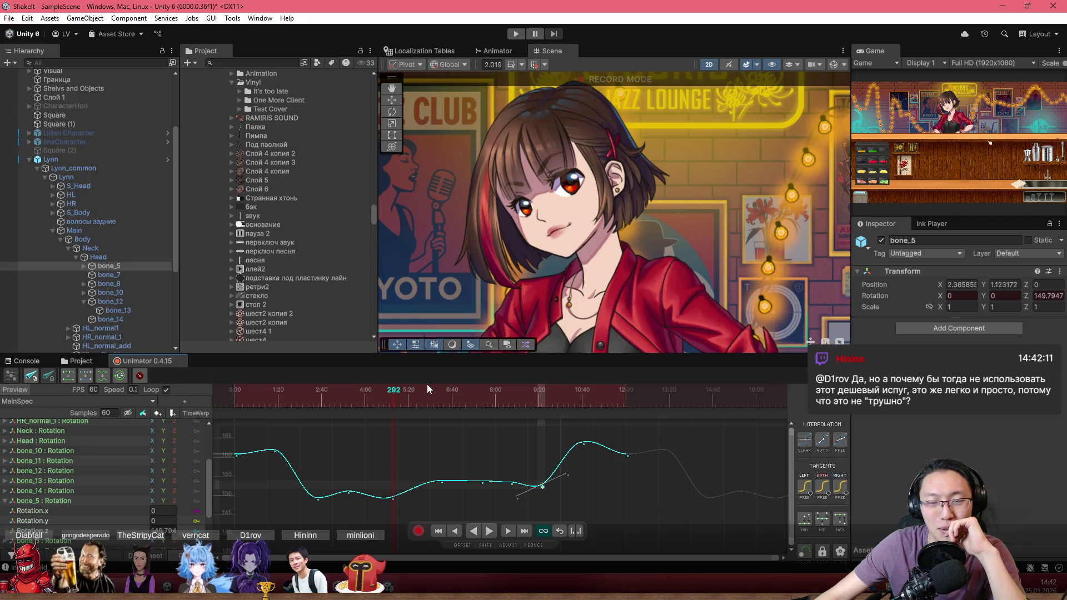
key(space)
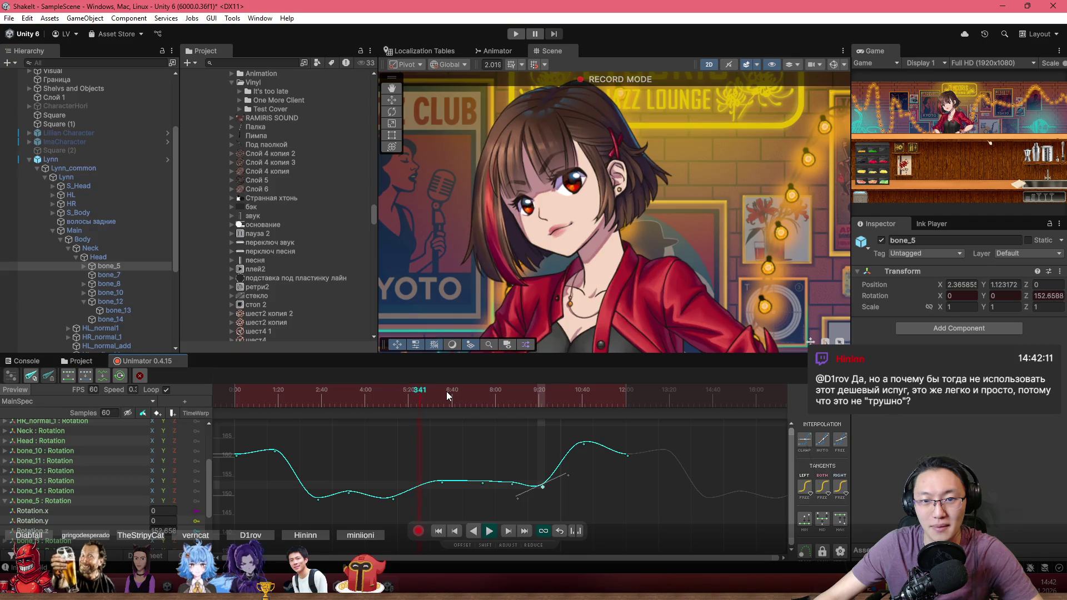
scroll(561, 255, up, 2)
scroll(515, 236, up, 2)
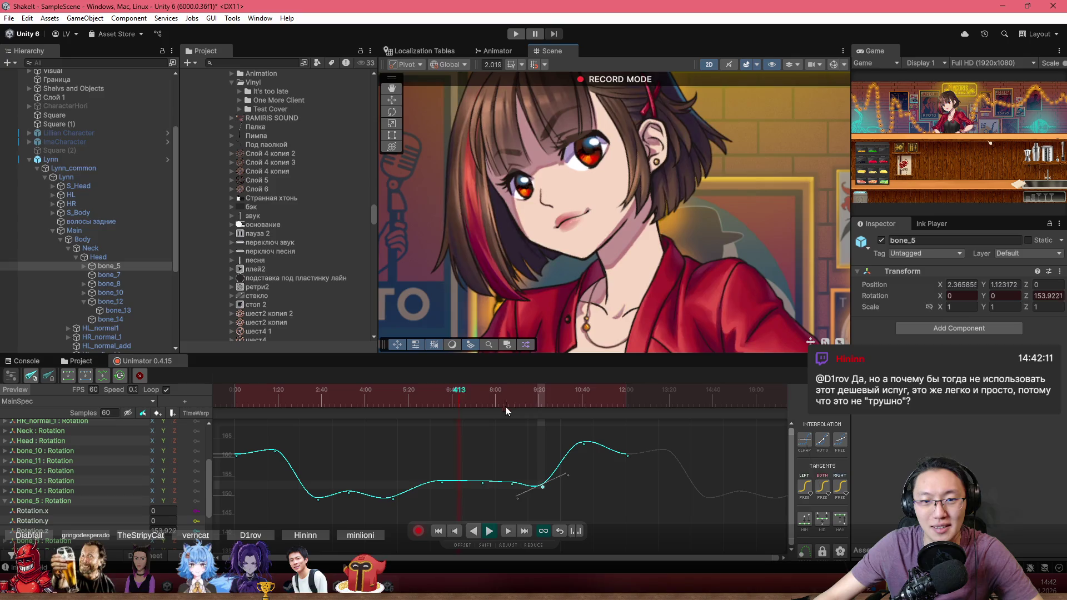
click(483, 483)
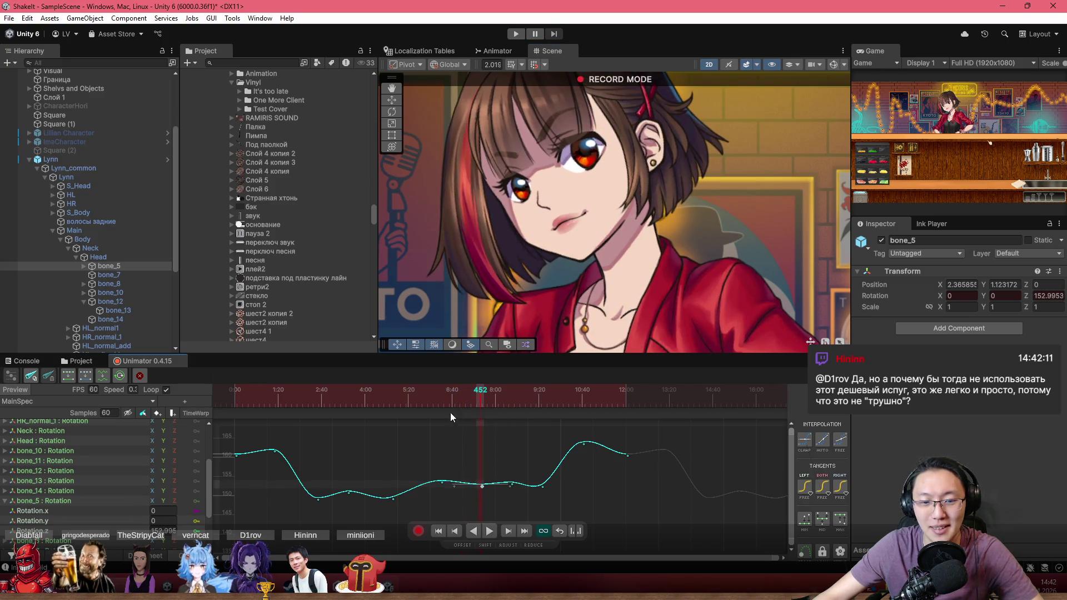
click(436, 393)
key(space)
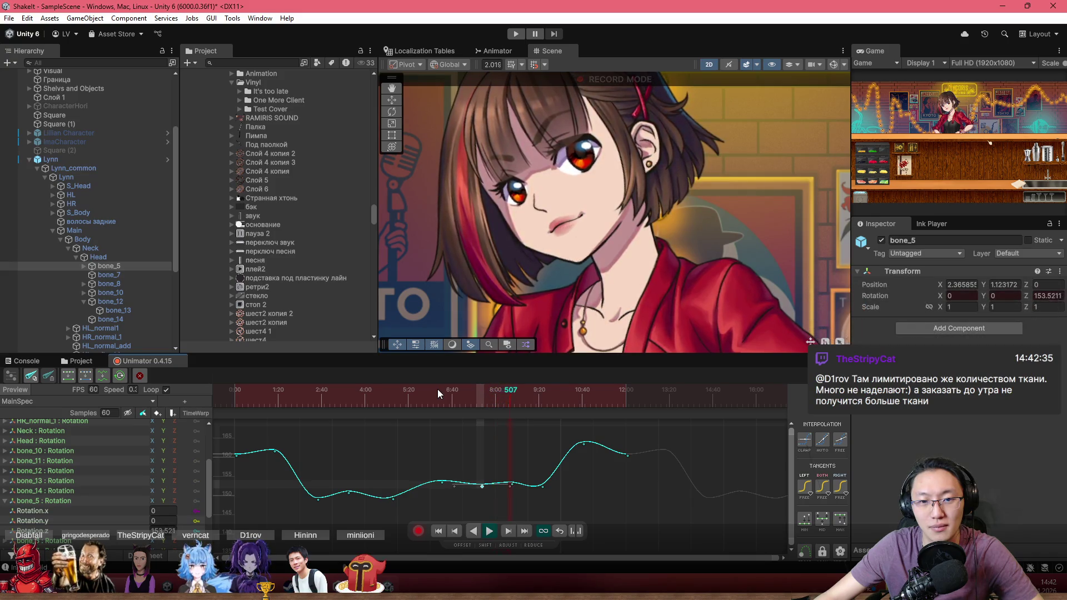
click(132, 389)
text(0.1)
key(Return)
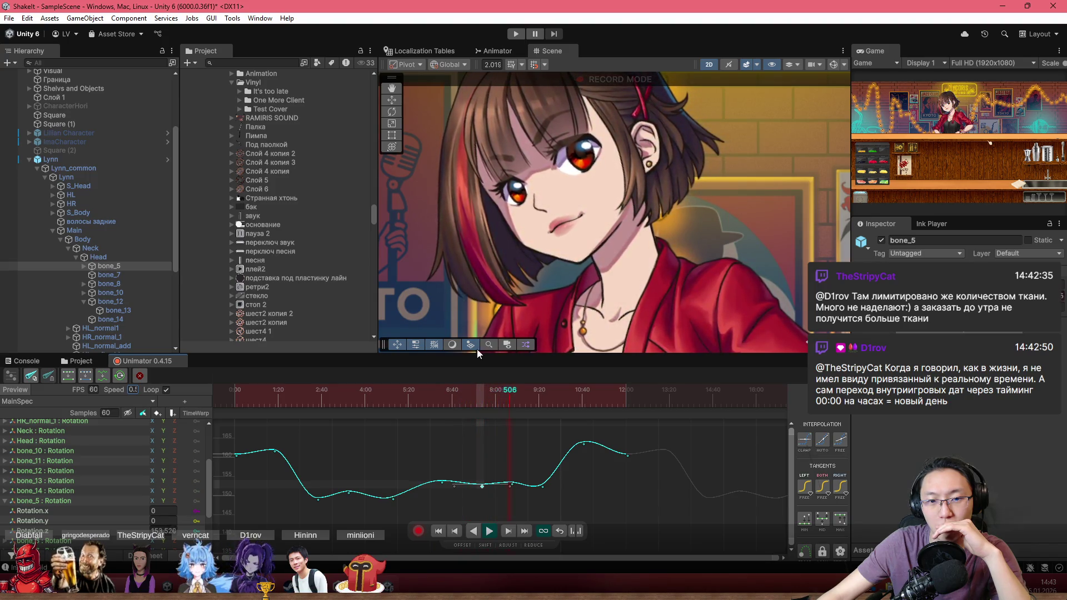
click(498, 403)
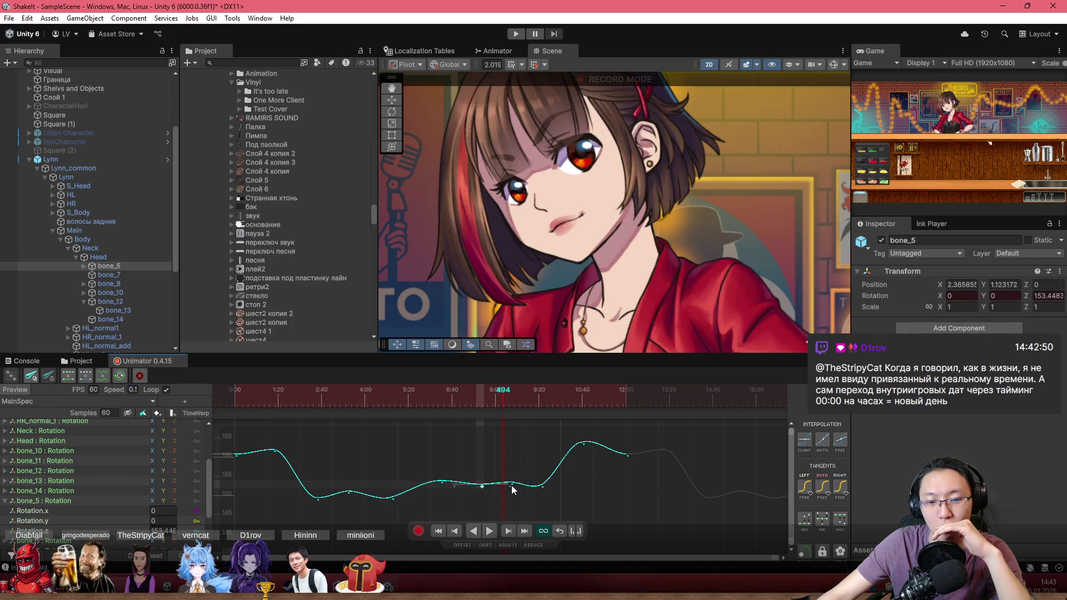
Flatten the selected key's right tangent, select the next key, and scrub frames 502–570.
drag(510, 490, 512, 485)
scroll(509, 488, up, 2)
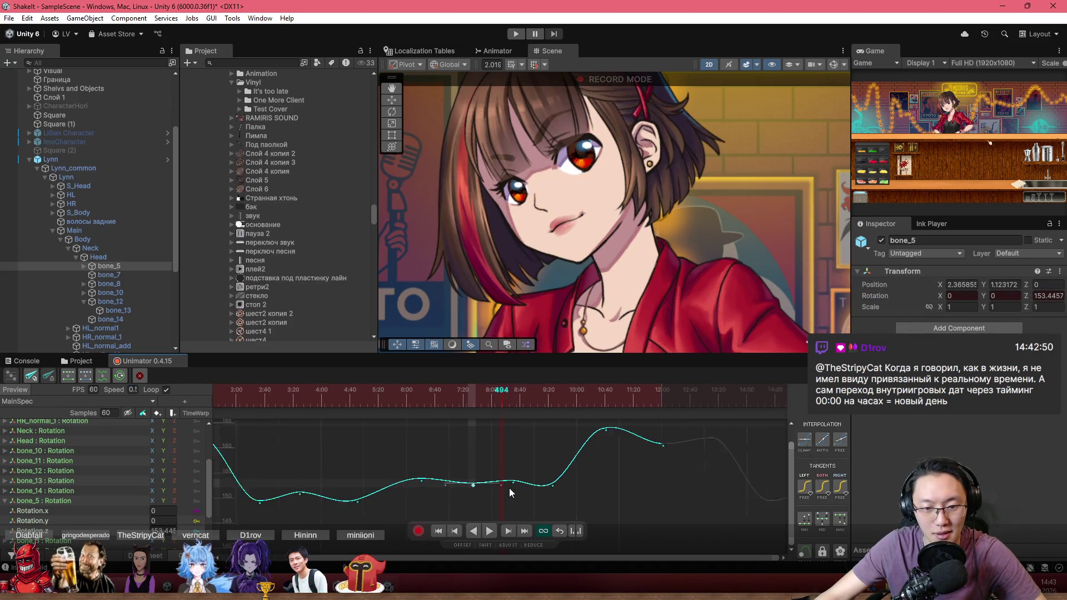
click(513, 488)
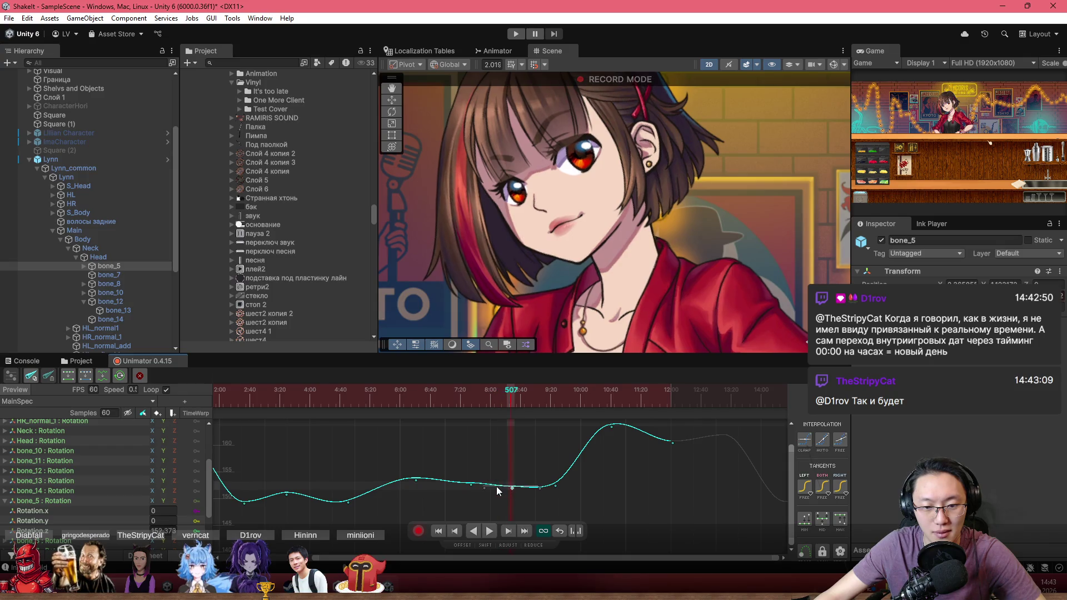
click(508, 389)
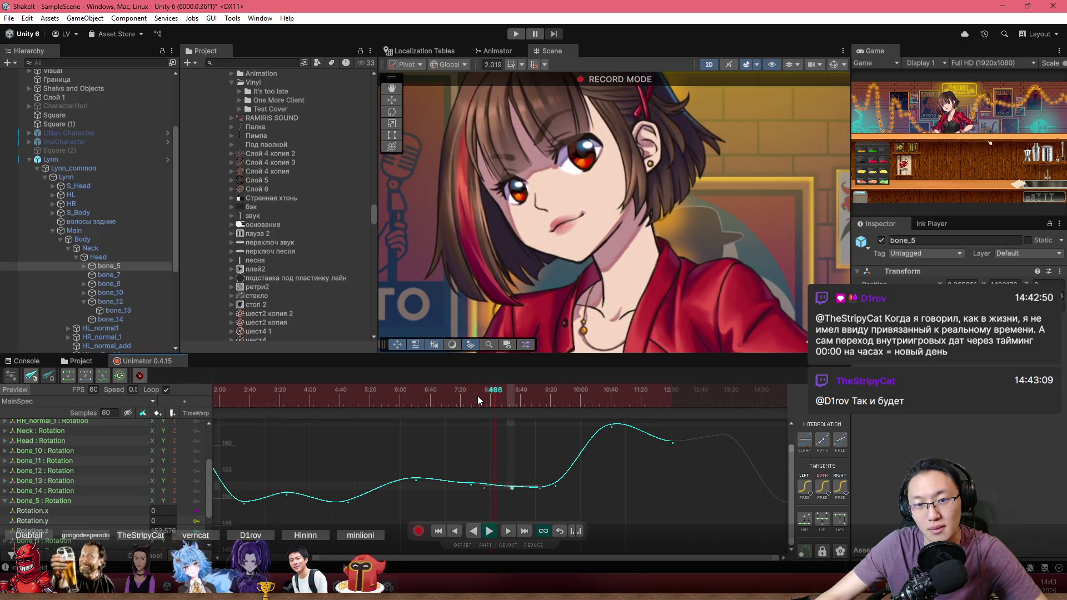
key(period)
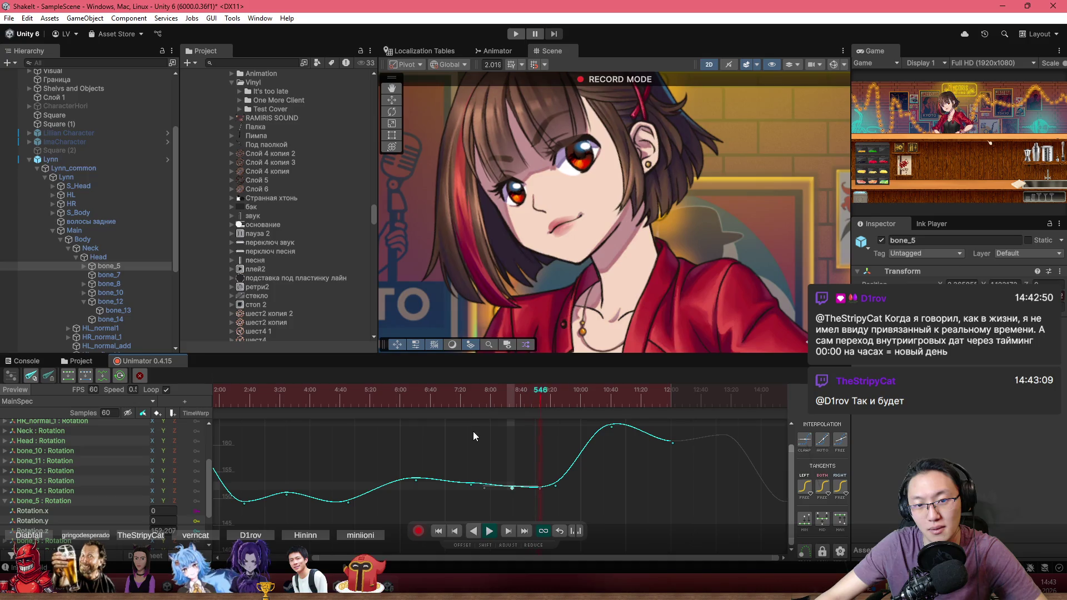
click(558, 403)
mouse_move(558, 403)
mouse_down()
mouse_move(585, 408)
mouse_move(542, 418)
mouse_up()
scroll(528, 478, up, 3)
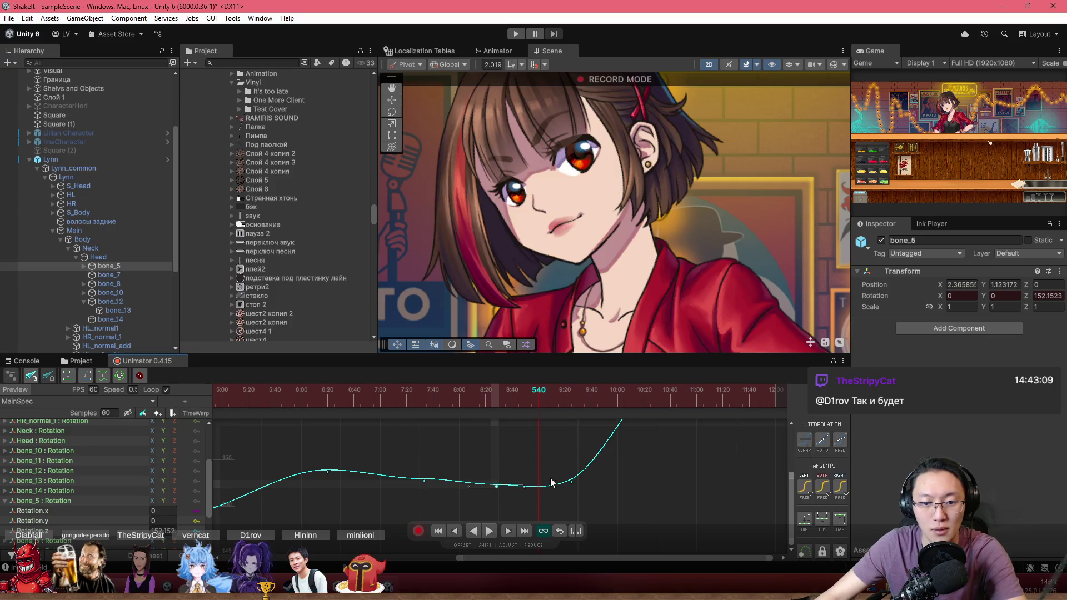
Delete the extra dip keyframe and scrub frames 487–584 to check the rise.
key(Delete)
click(572, 481)
click(469, 391)
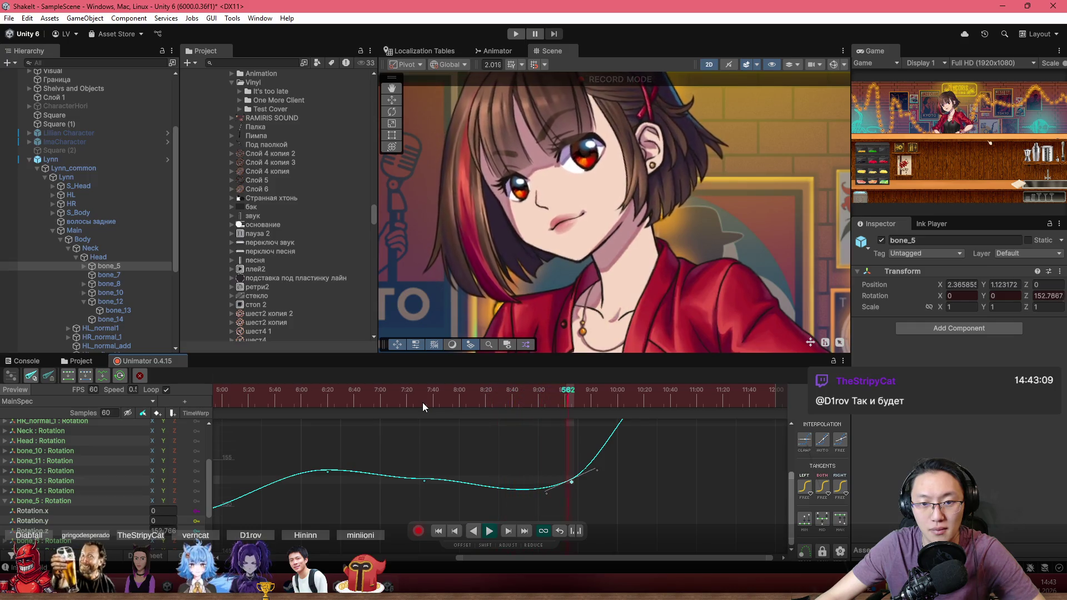
click(595, 402)
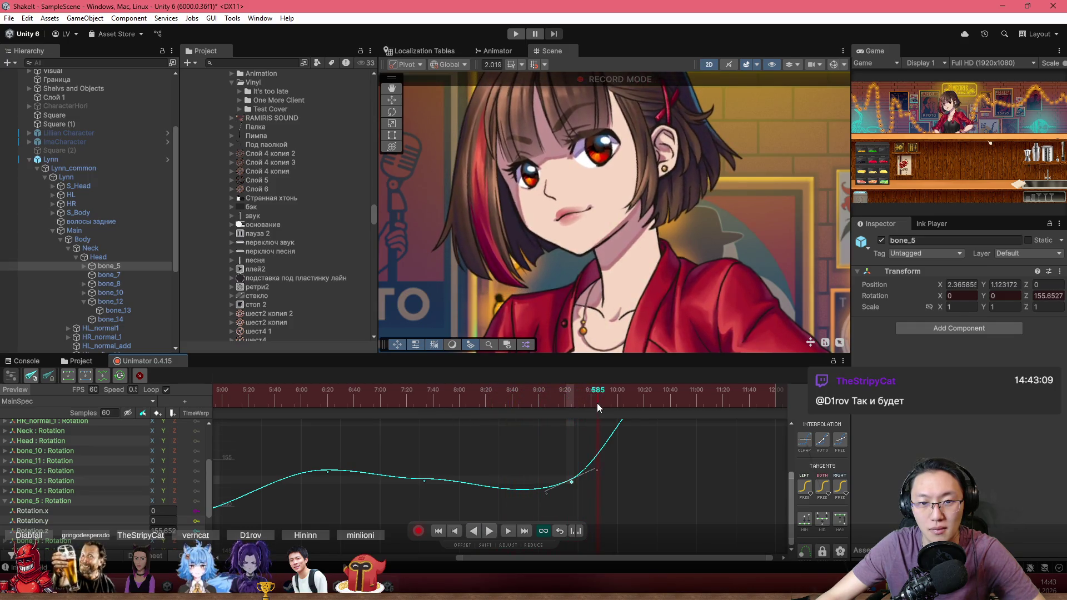
mouse_move(597, 402)
mouse_down()
mouse_move(544, 415)
mouse_move(565, 421)
mouse_move(421, 431)
mouse_up()
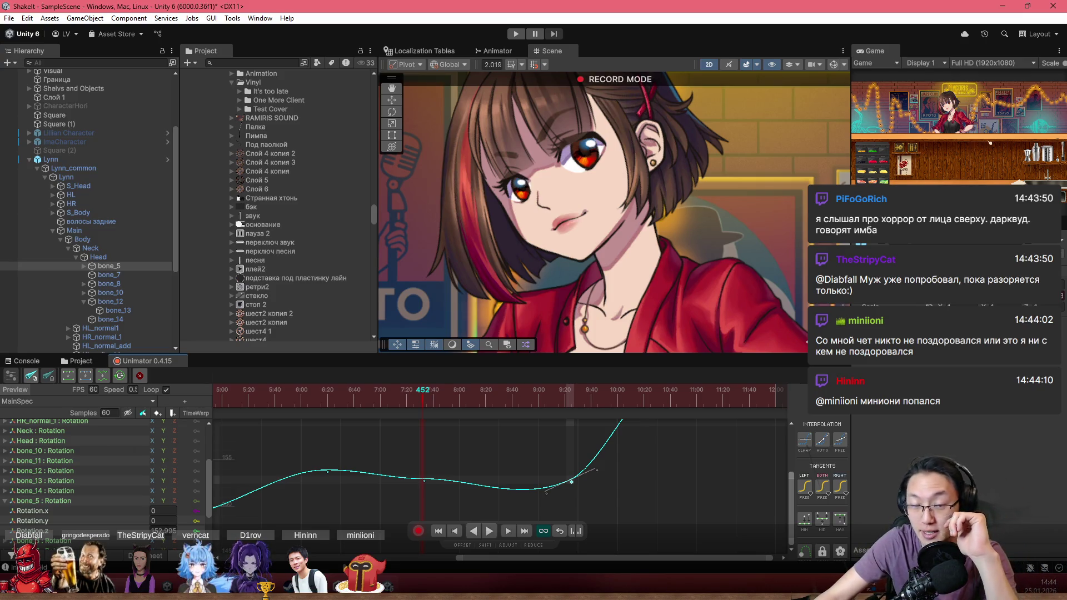
Select another key, fit the whole curve into view, play the animation, and rewind to frame 0.
mouse_move(483, 460)
mouse_down()
mouse_move(422, 505)
mouse_move(453, 485)
mouse_up()
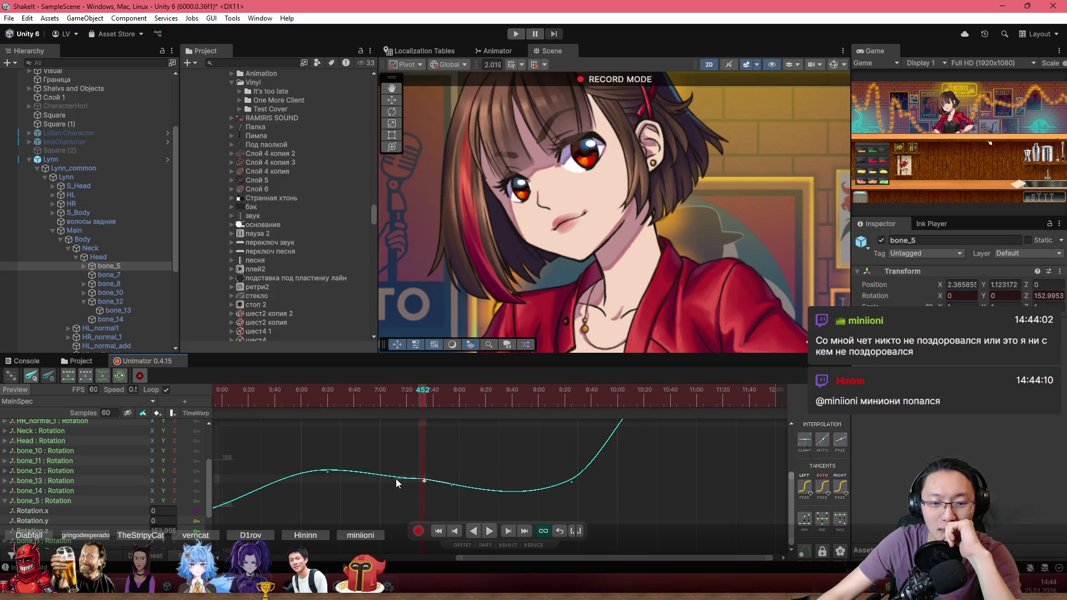
scroll(469, 471, down, 2)
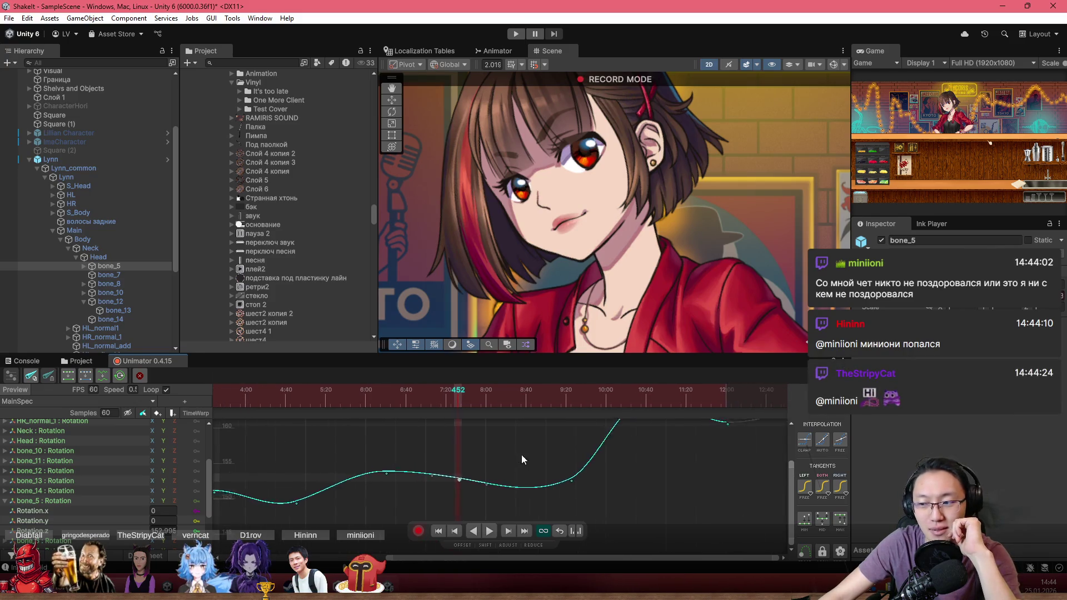
key(a)
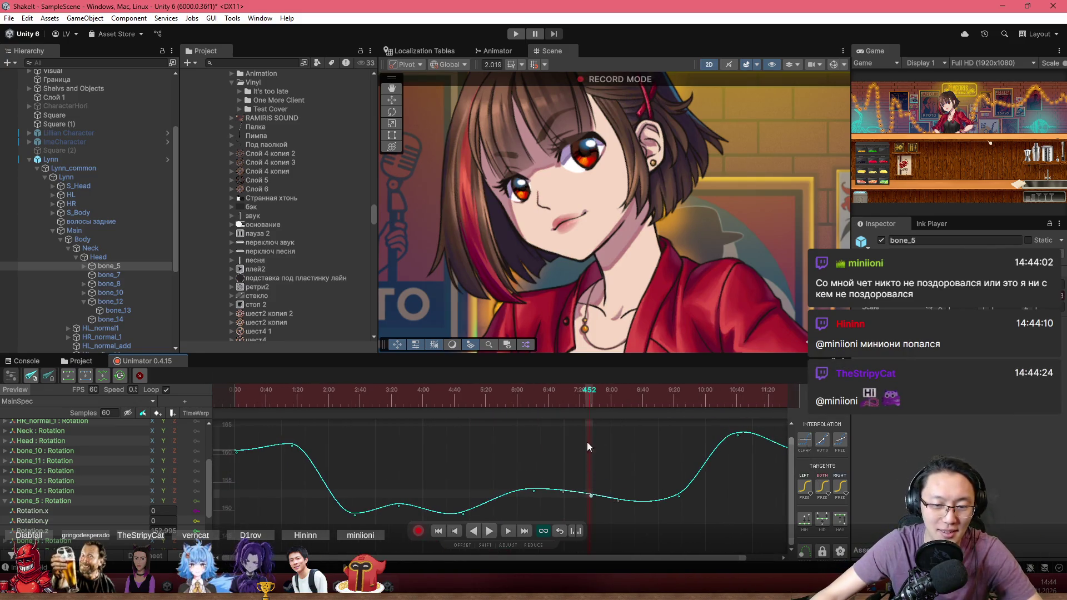
key(space)
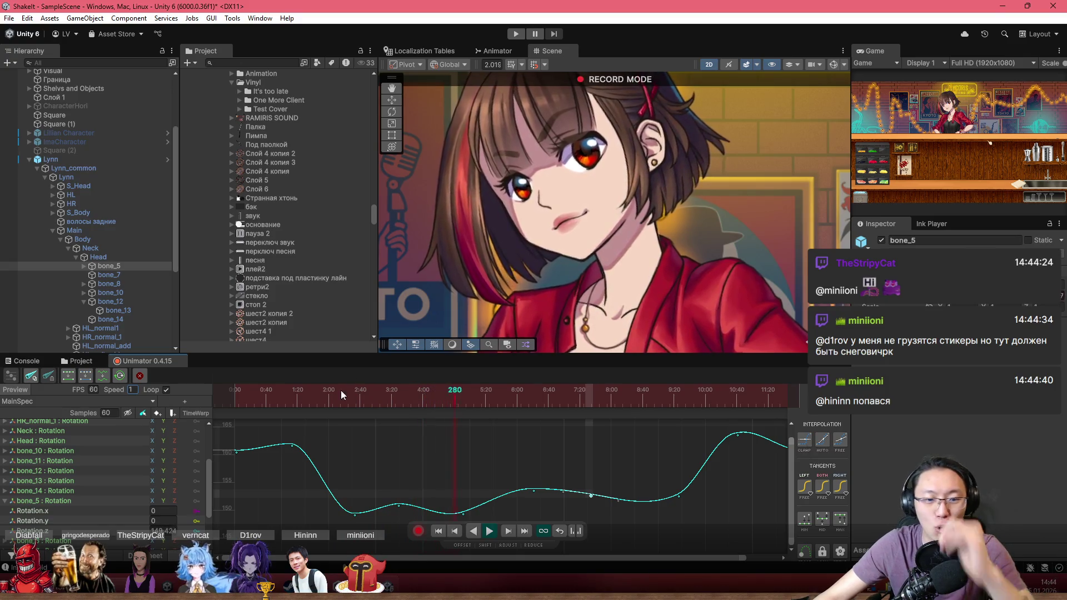
click(306, 390)
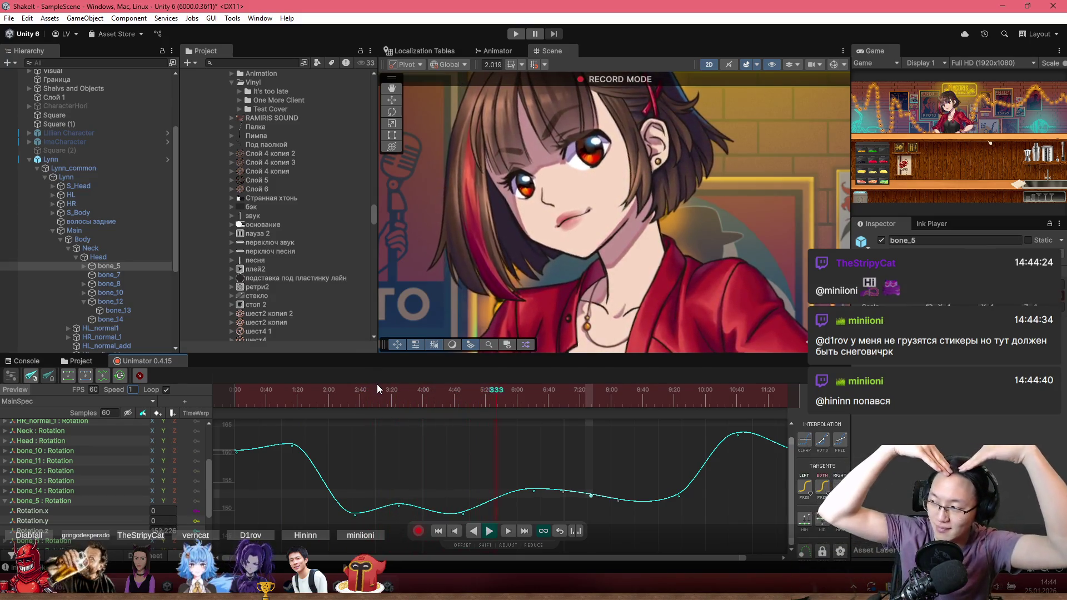
drag(385, 386, 182, 388)
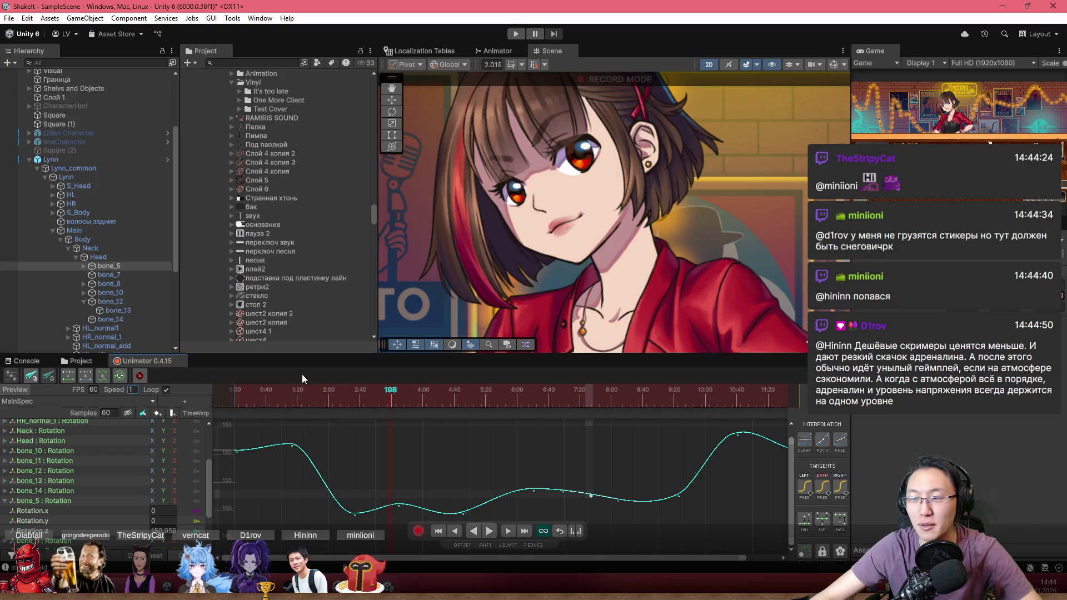
drag(305, 399, 178, 393)
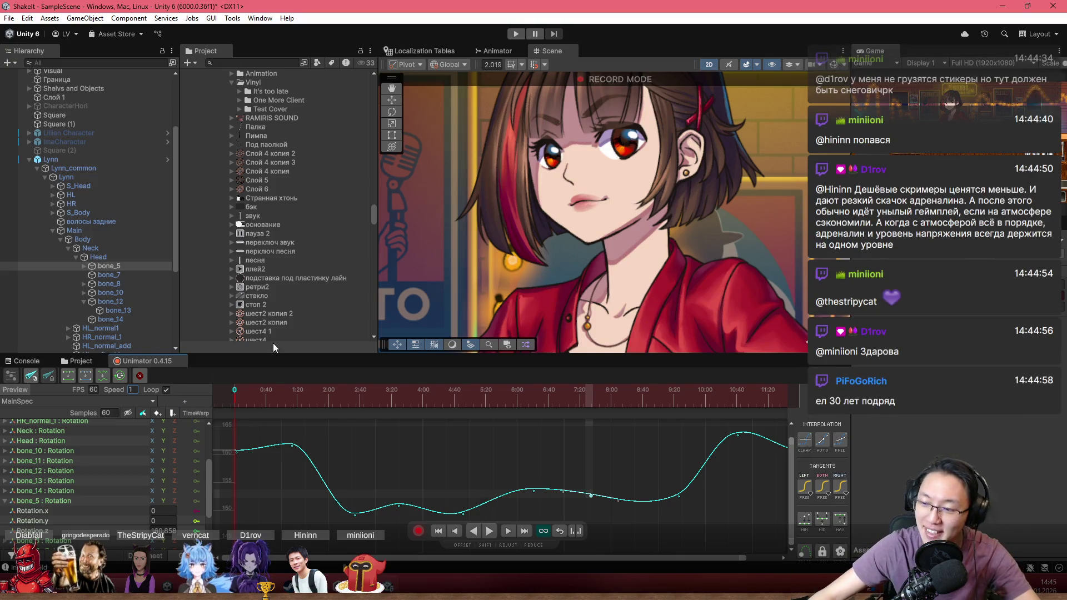
Preview the head animation from frame 0 with the dip keyframe selected.
key(space)
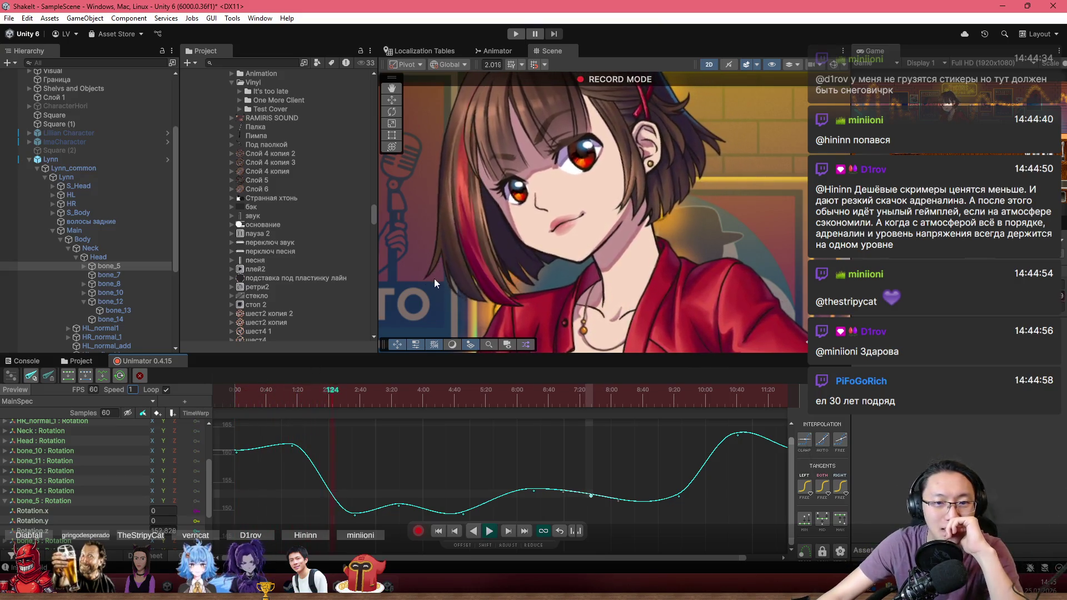
click(400, 510)
drag(396, 409, 222, 405)
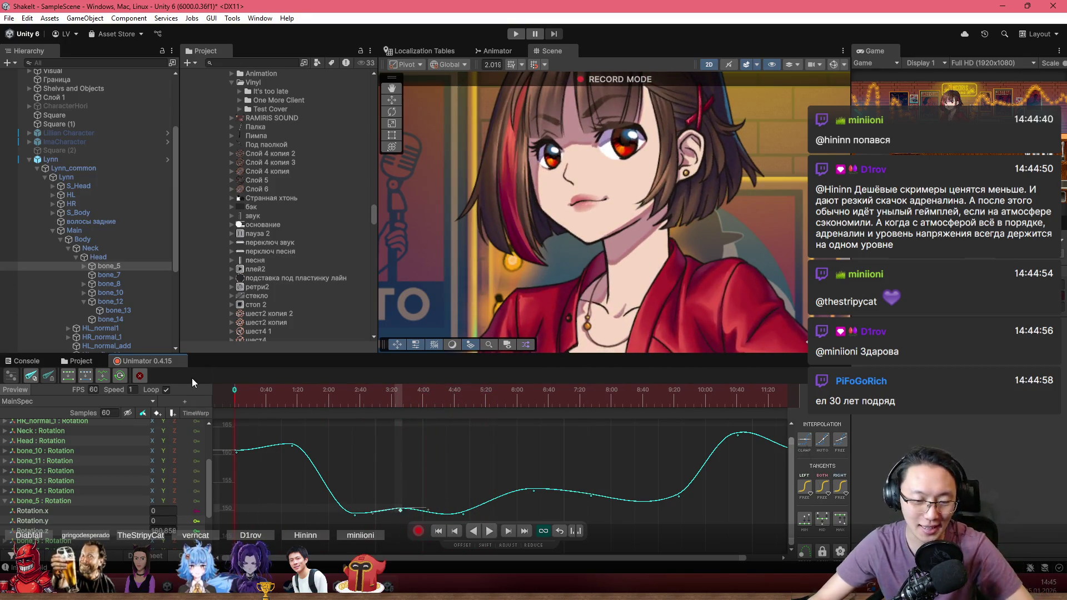
key(space)
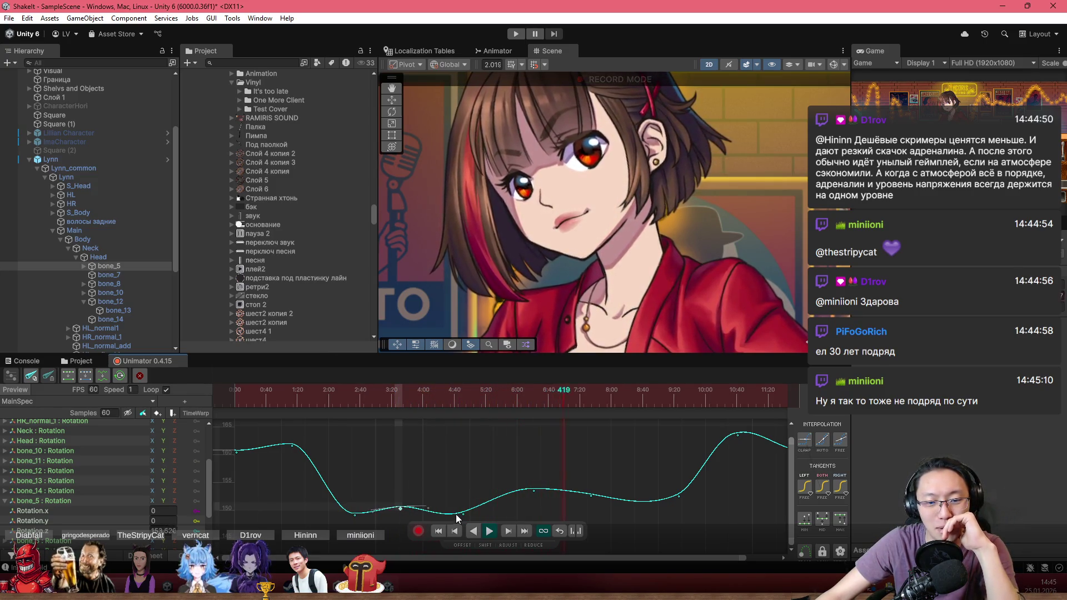
Move the dip keyframe slightly earlier and higher, flatten its slope, and check frames 136, 135 and 60.
drag(462, 515, 454, 510)
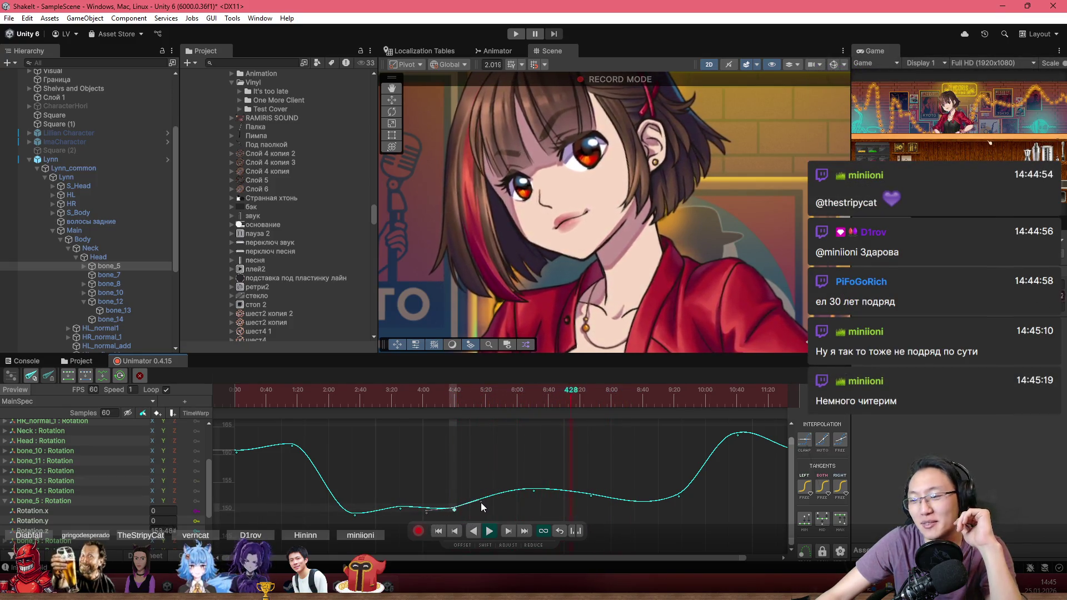
drag(481, 502, 449, 509)
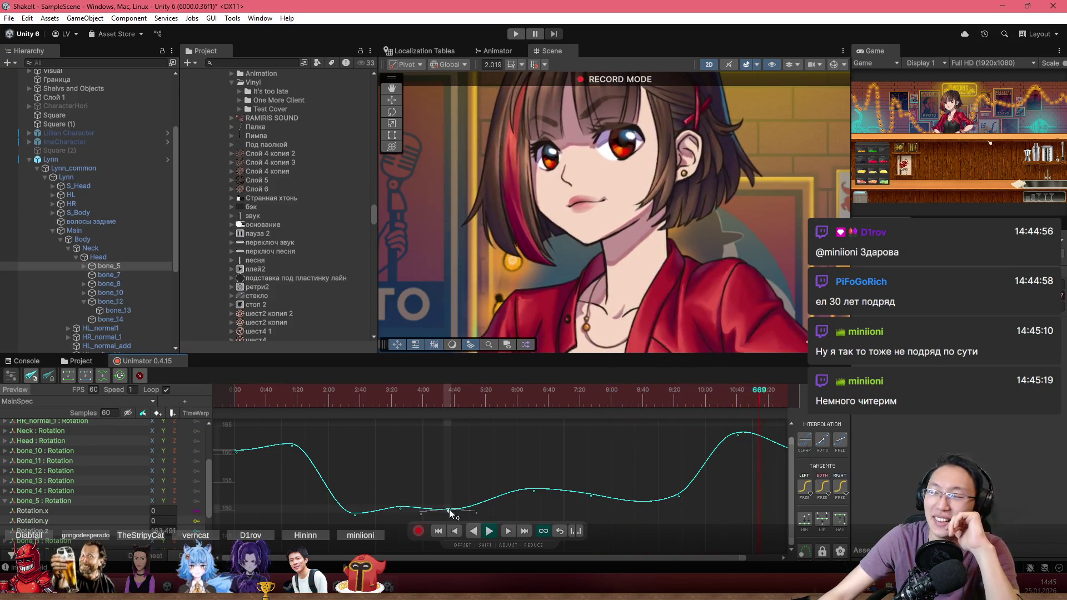
click(342, 391)
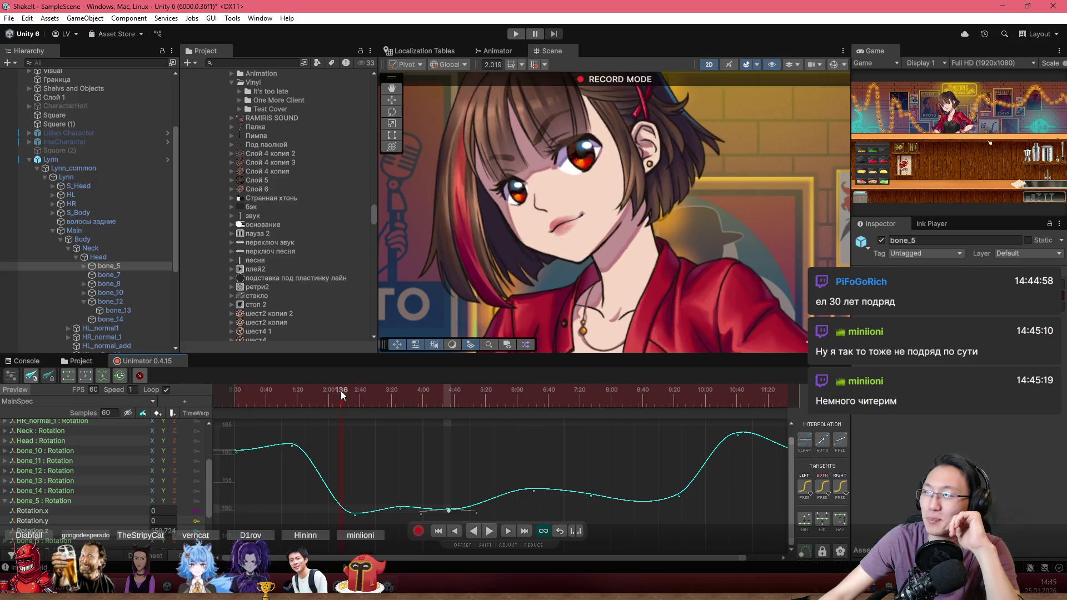
drag(342, 392, 340, 392)
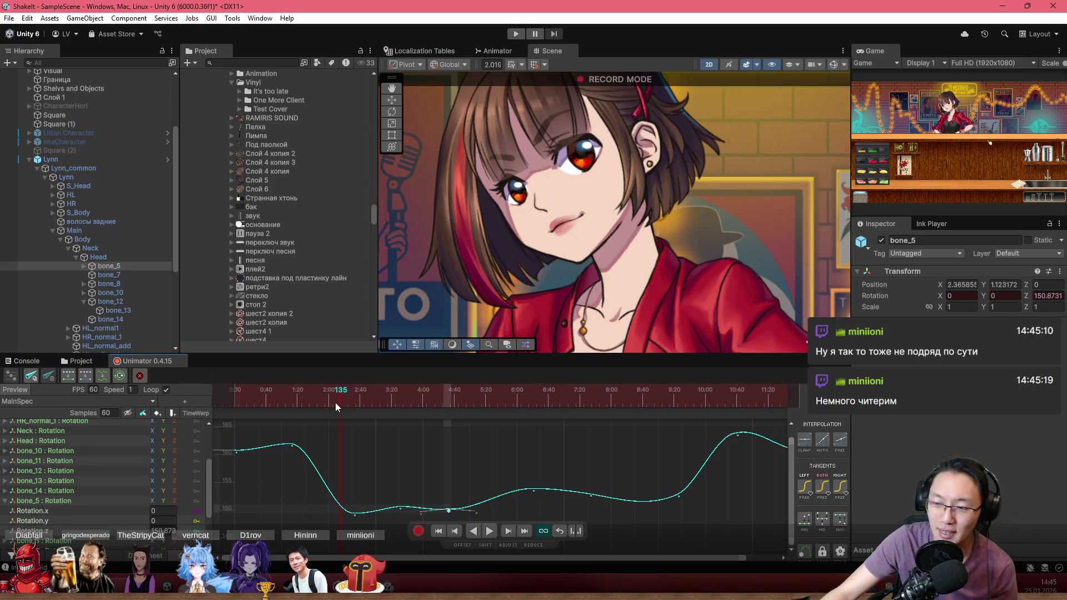
click(272, 391)
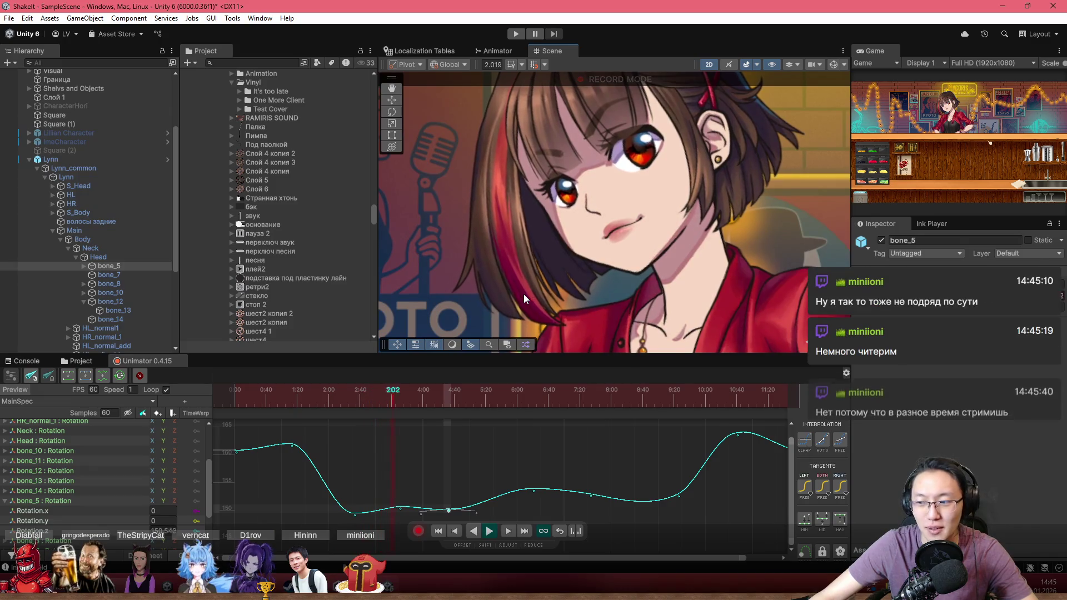
Scrub the playhead and insert a keyframe on the shallow stretch after the drop.
scroll(389, 471, up, 2)
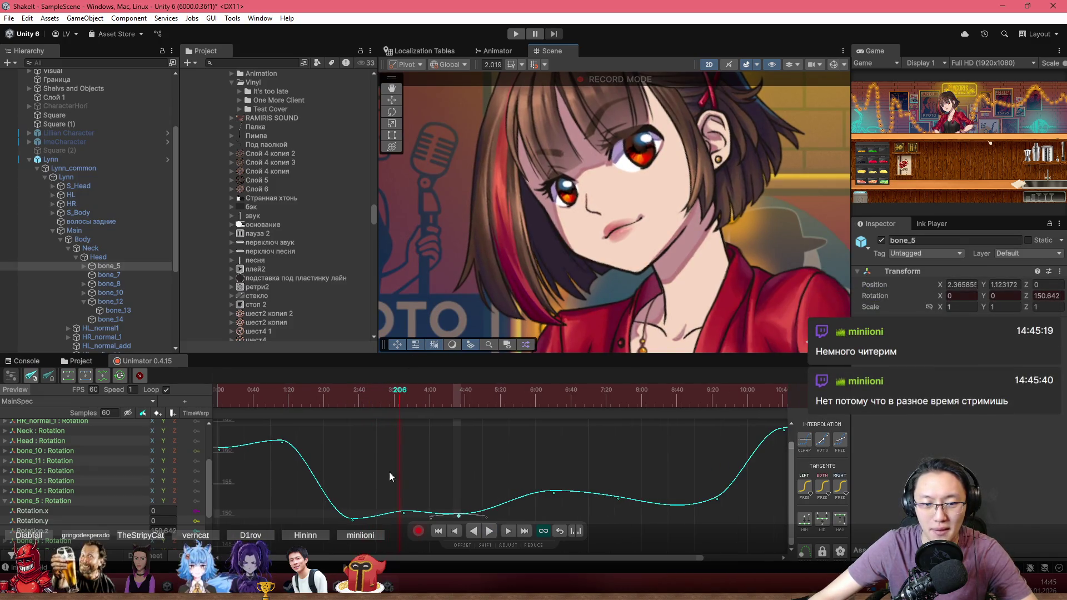
scroll(391, 452, down, 2)
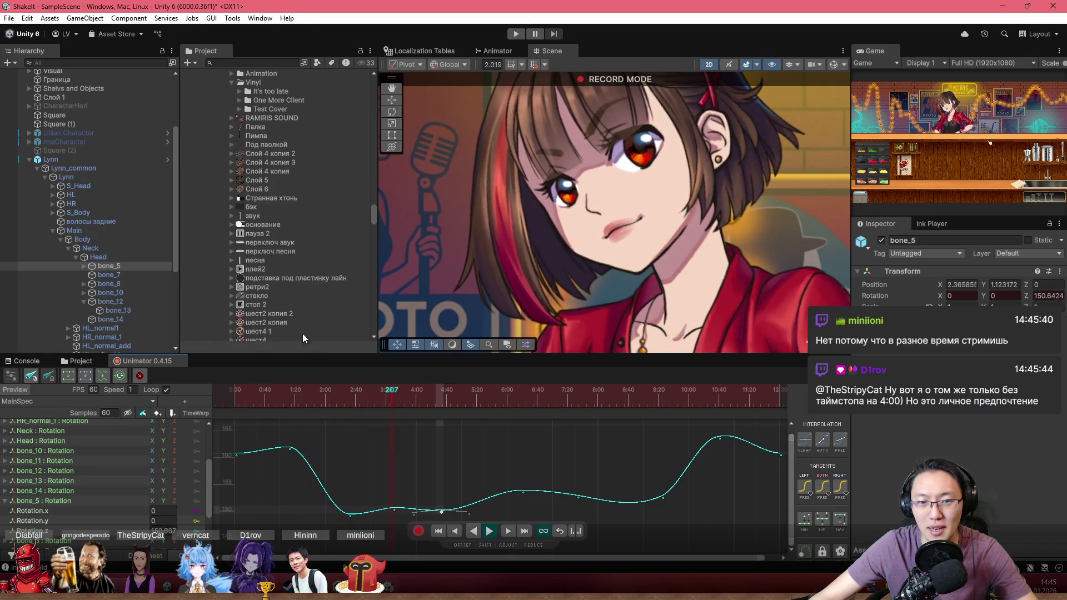
mouse_move(312, 402)
mouse_down()
mouse_move(275, 386)
mouse_move(388, 403)
mouse_up()
double_click(393, 506)
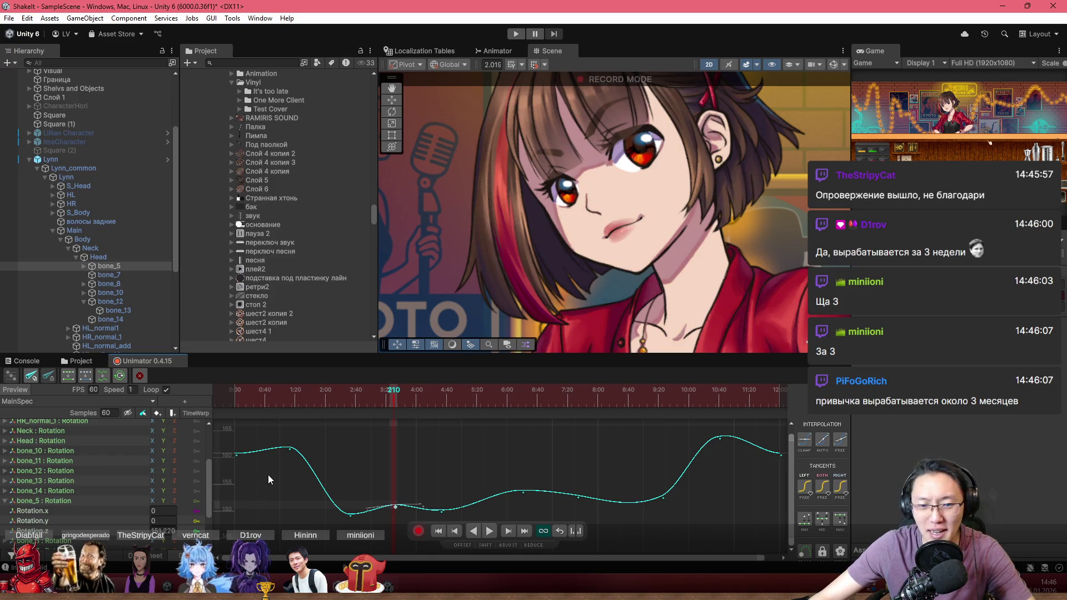
Fit the curve into view and check frames 161 and 192, then scrub back toward the start.
scroll(375, 502, up, 1)
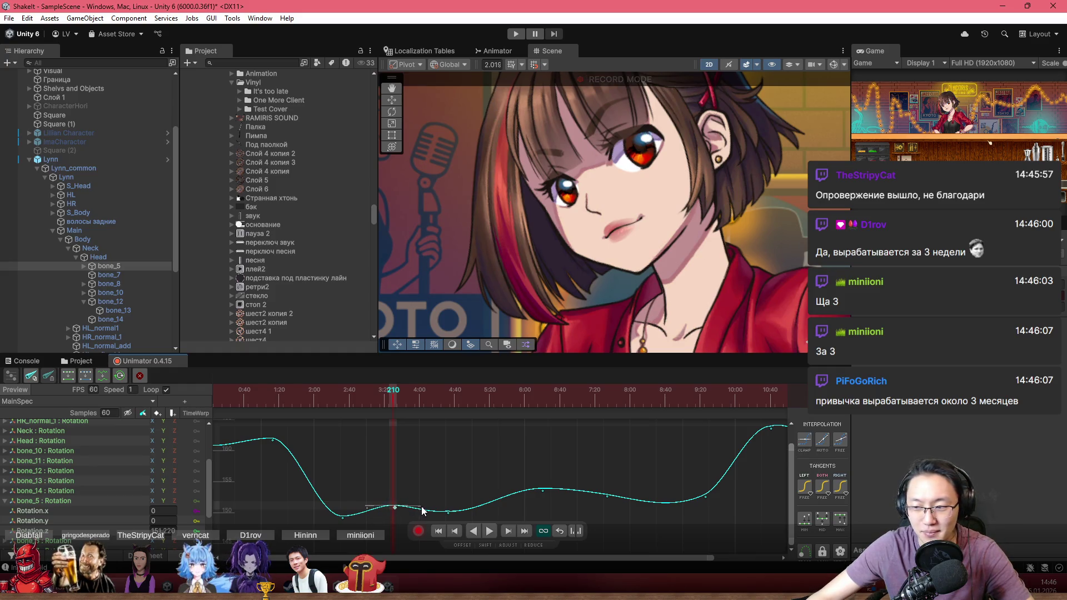
key(a)
click(380, 391)
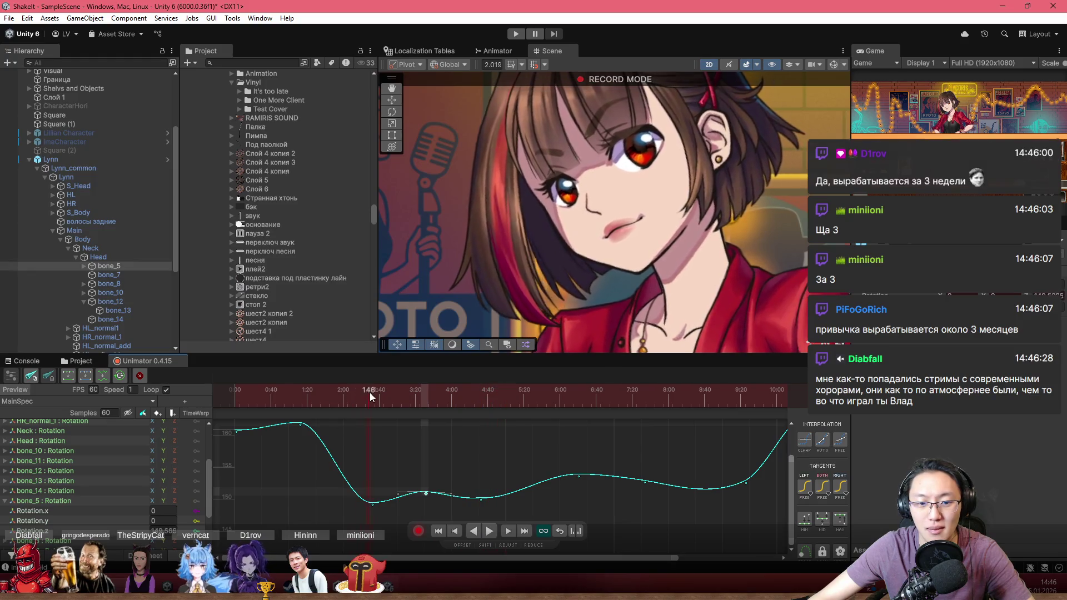
click(408, 392)
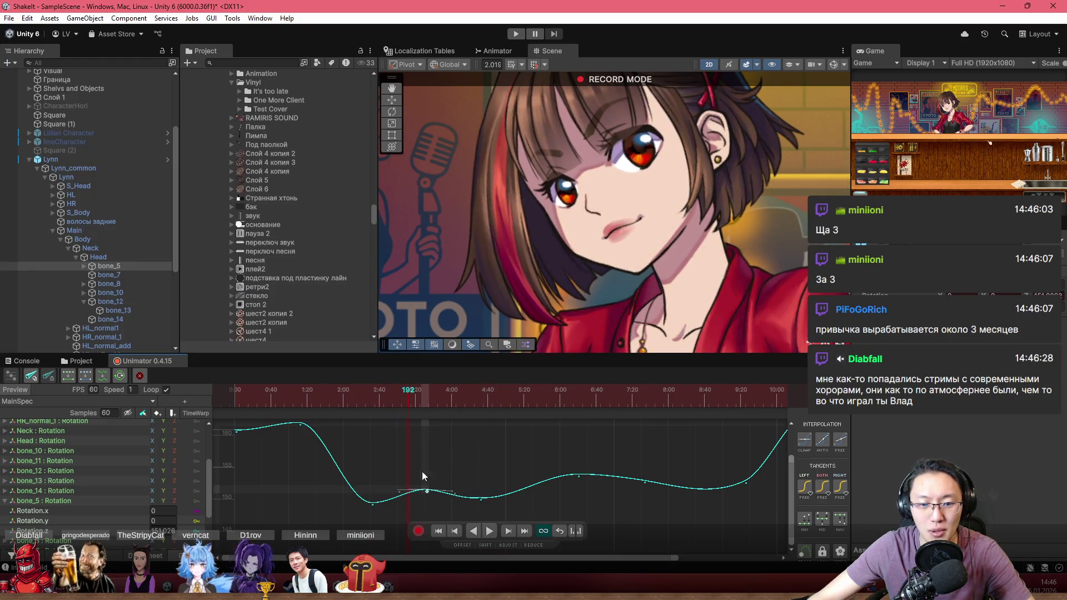
drag(408, 398, 249, 398)
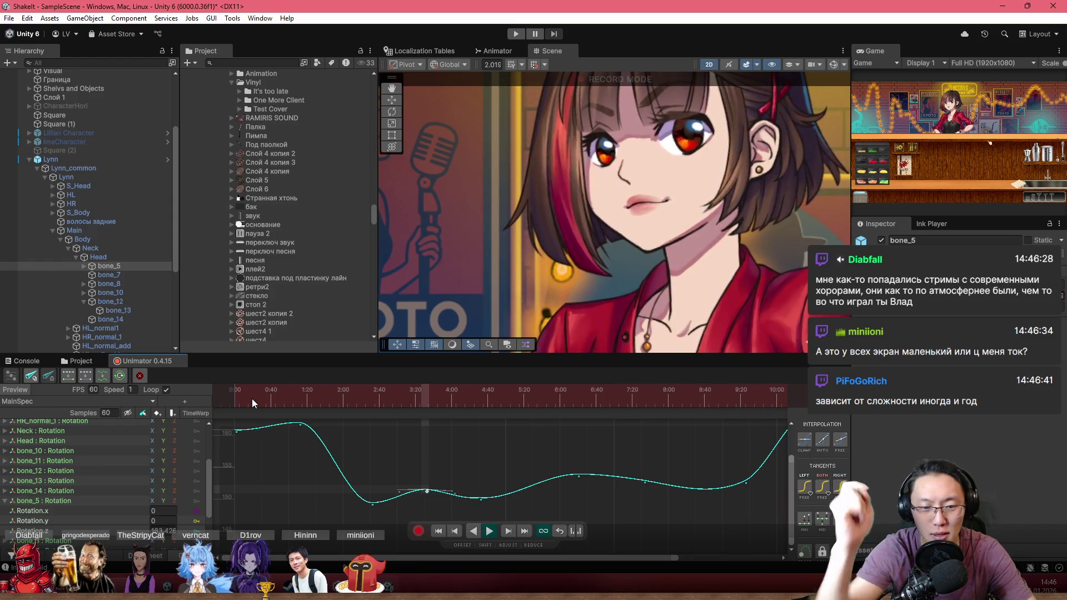
Drag the dip keyframe later to about 4:49 near 150.6, then return to frame 0.
key(f)
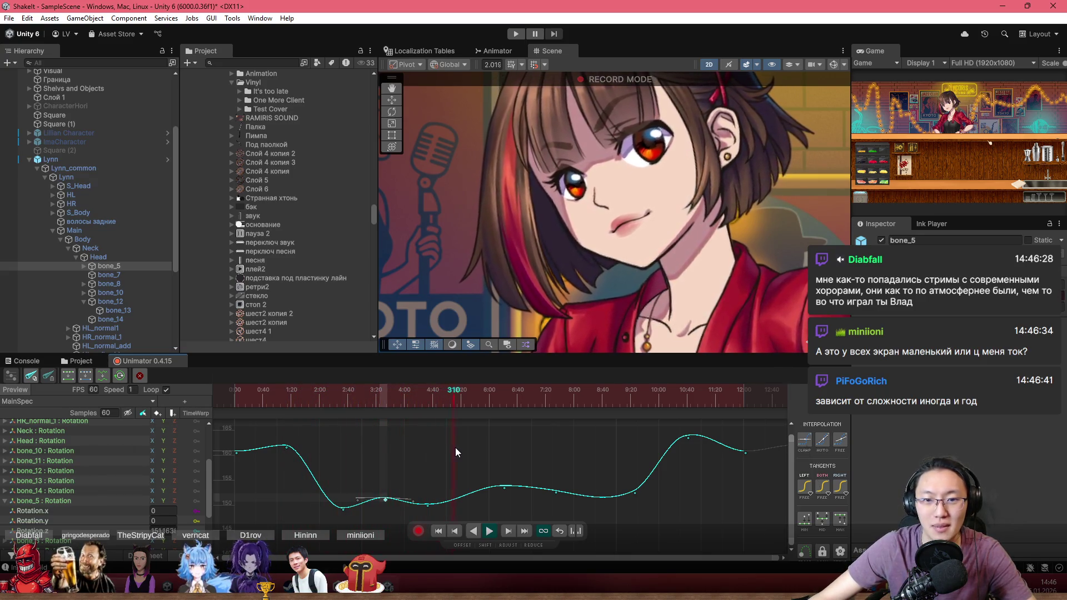
click(375, 394)
drag(375, 394, 354, 395)
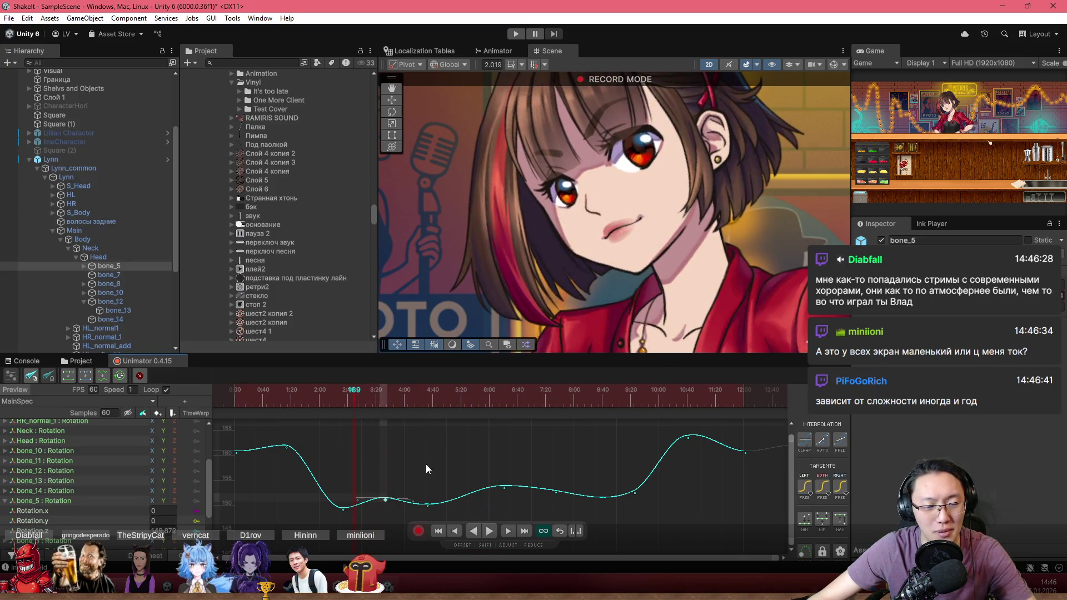
drag(432, 508, 442, 504)
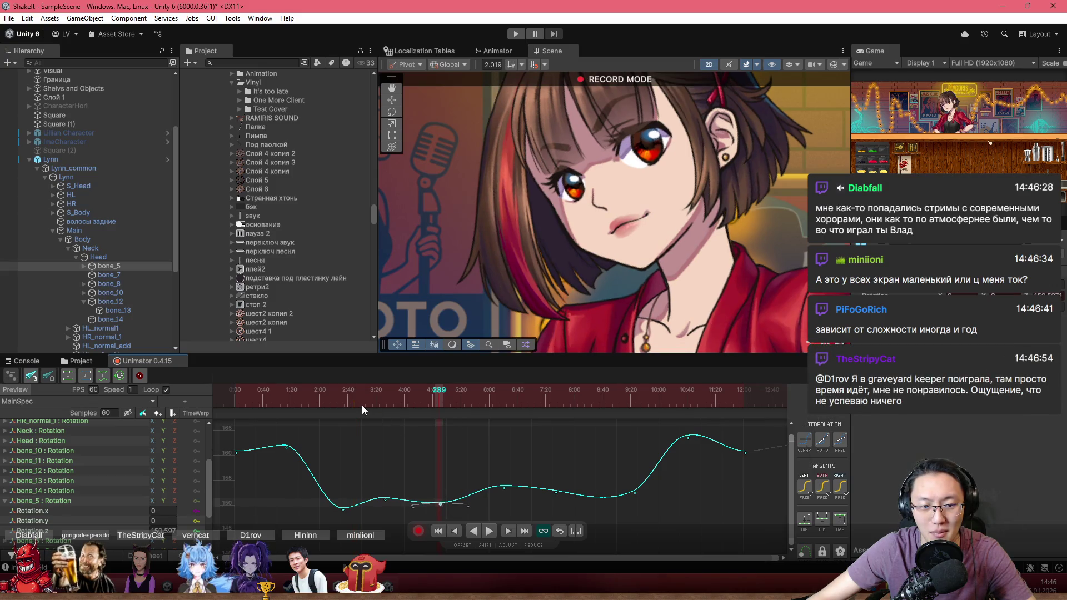
key(Home)
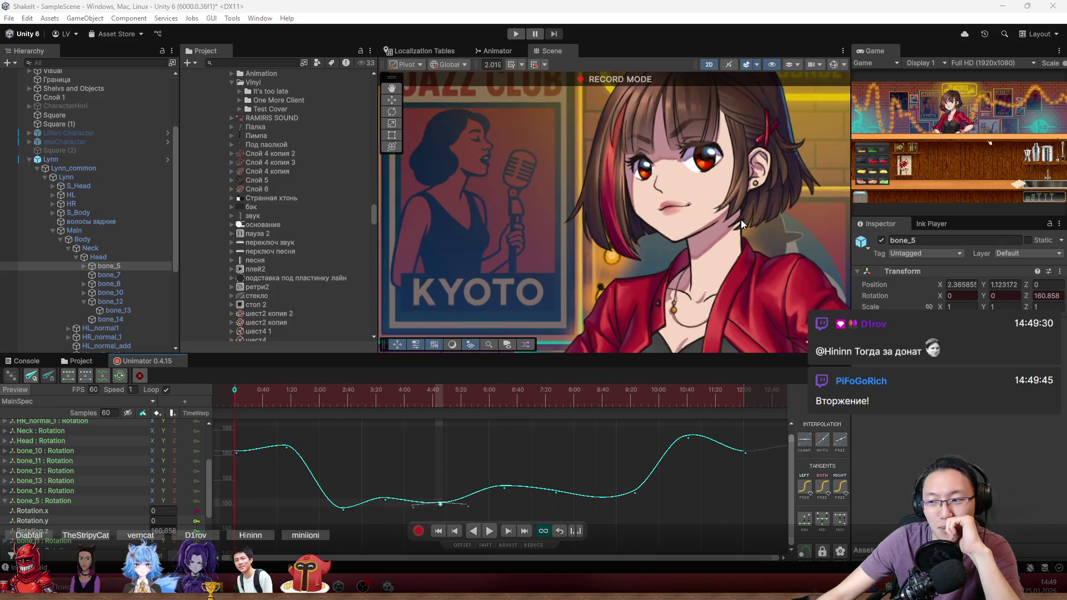
scroll(739, 211, down, 2)
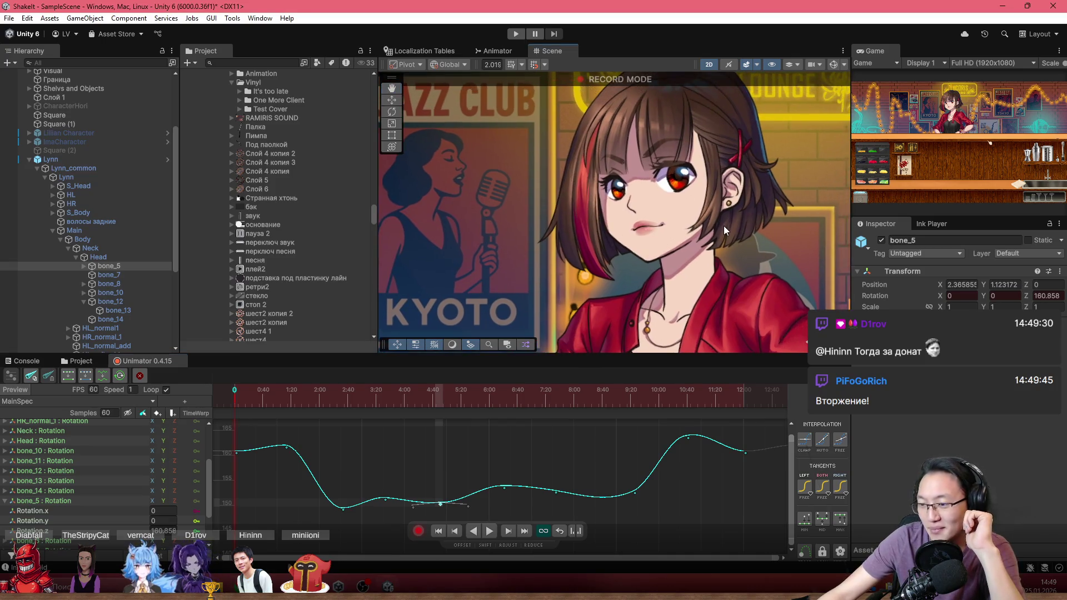
scroll(742, 201, down, 3)
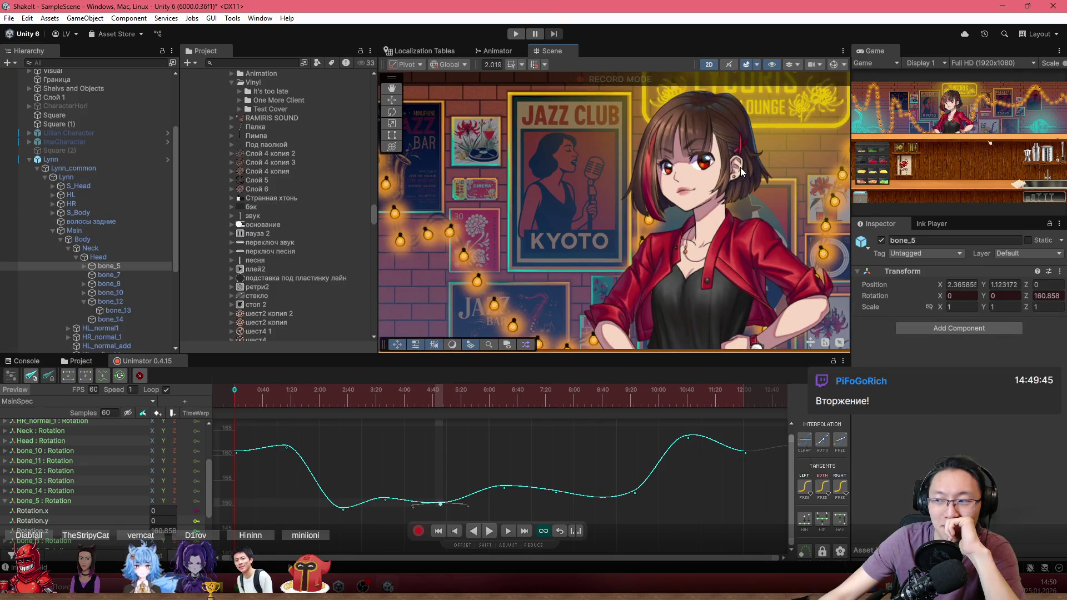
scroll(741, 168, up, 2)
scroll(698, 208, down, 3)
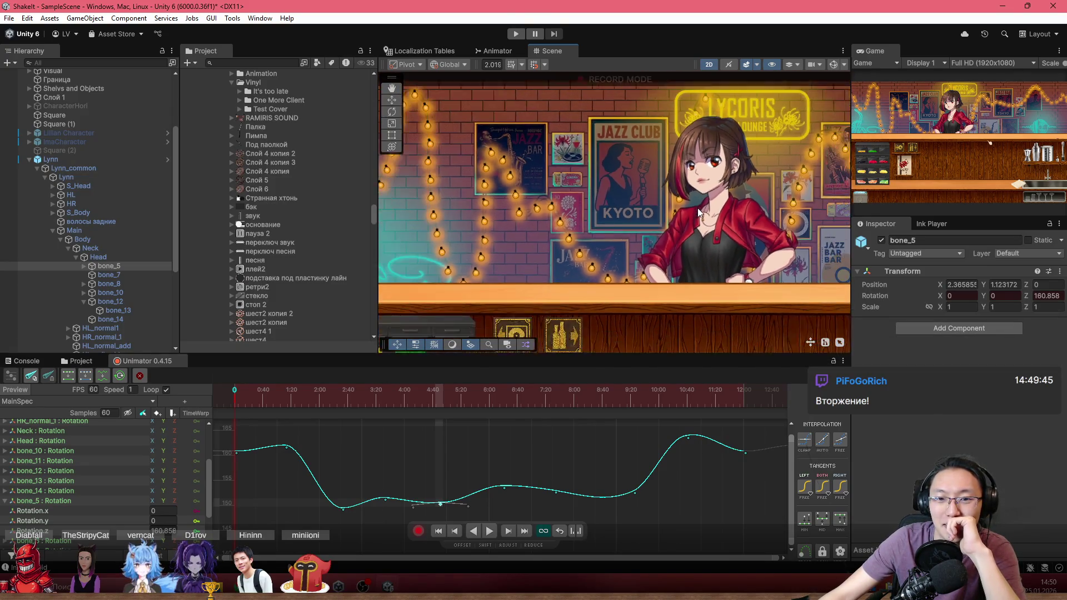
scroll(540, 202, down, 1)
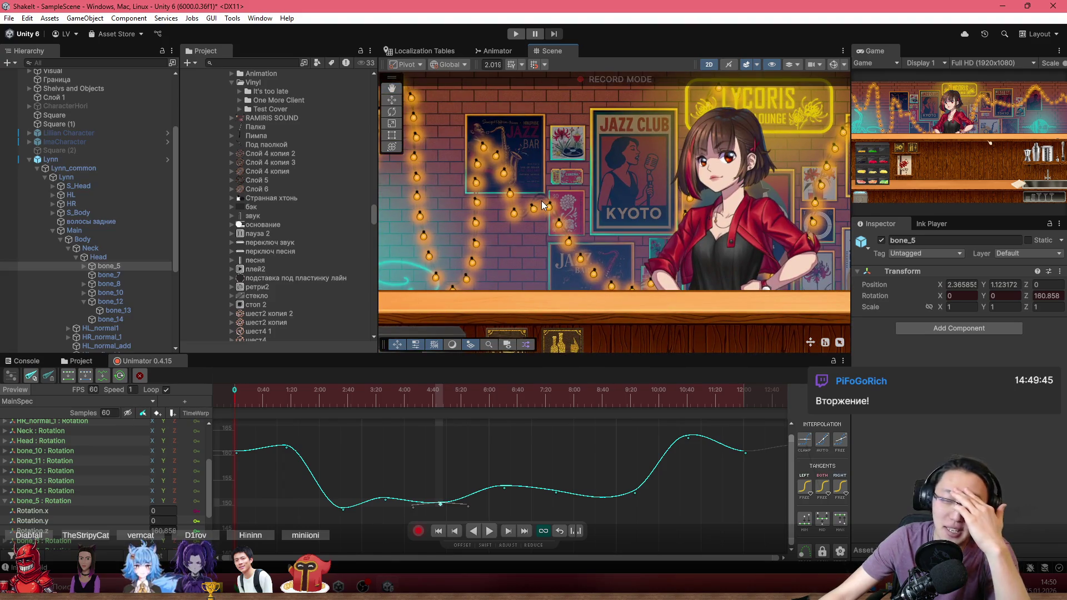
drag(677, 223, 592, 227)
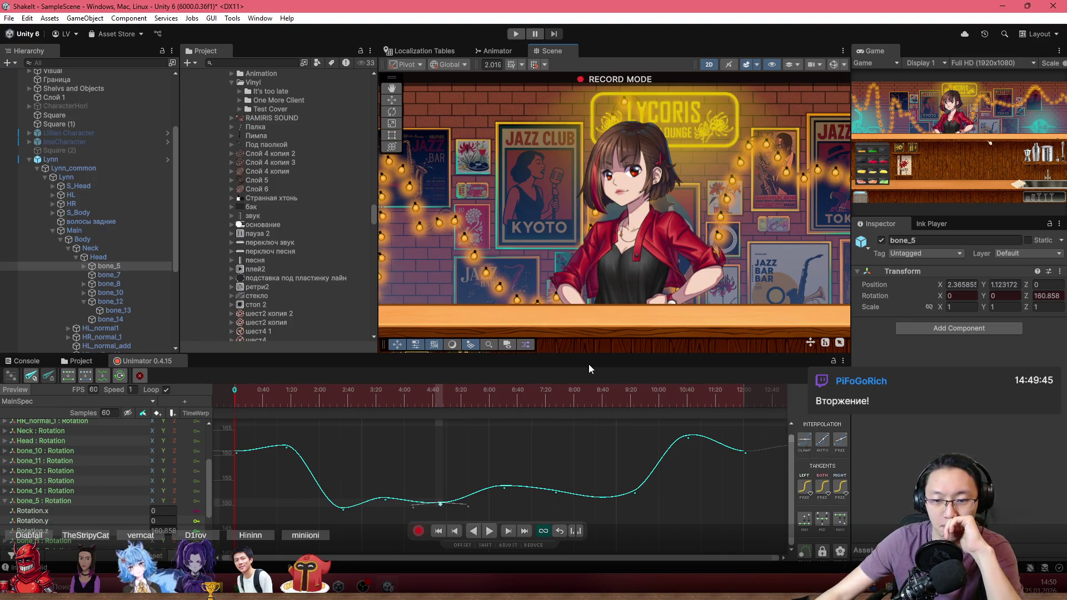
scroll(556, 445, down, 2)
scroll(495, 459, up, 4)
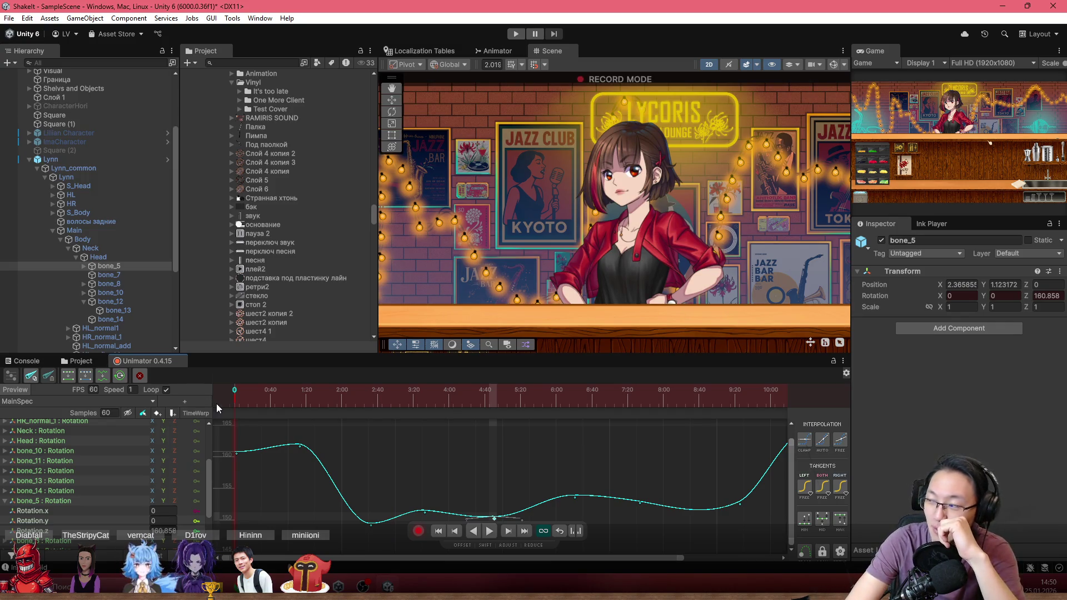
Preview the animation, rewind to about frame 149, then raise and delete the 4:49 keyframe.
key(space)
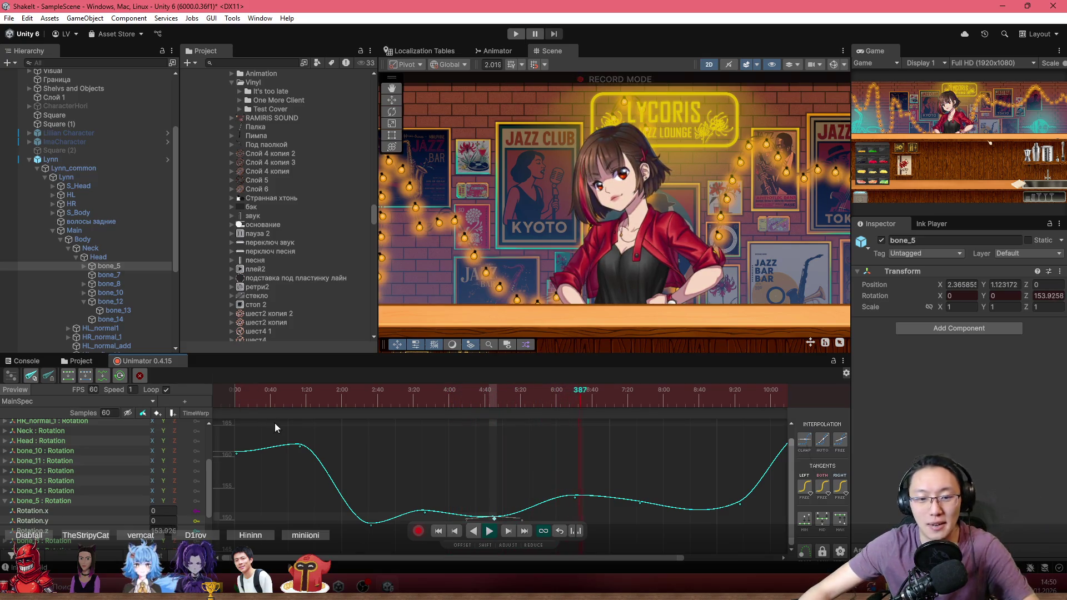
drag(389, 403, 359, 393)
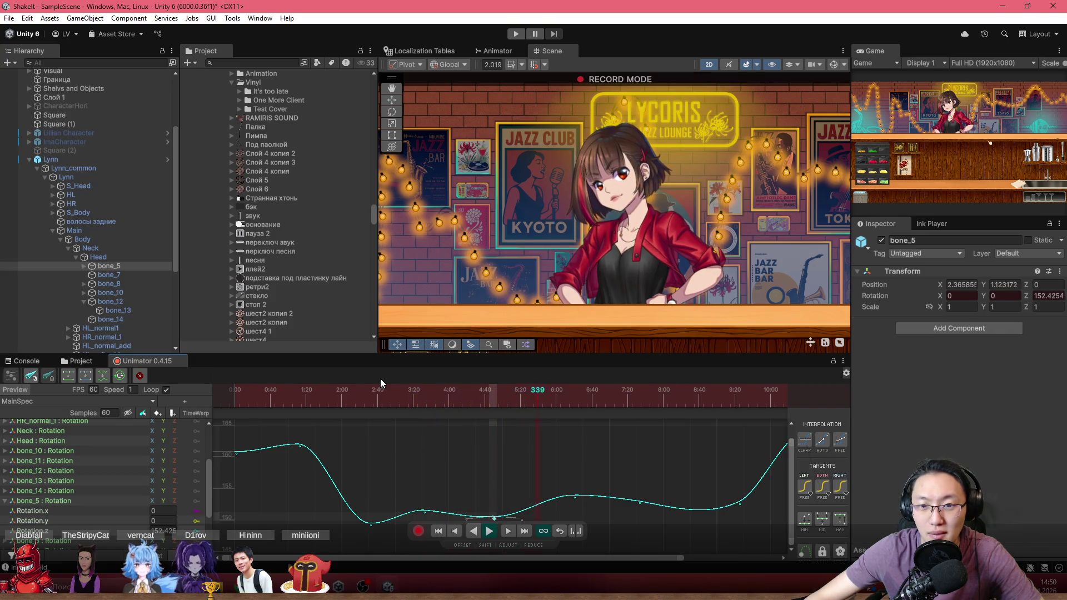
click(290, 405)
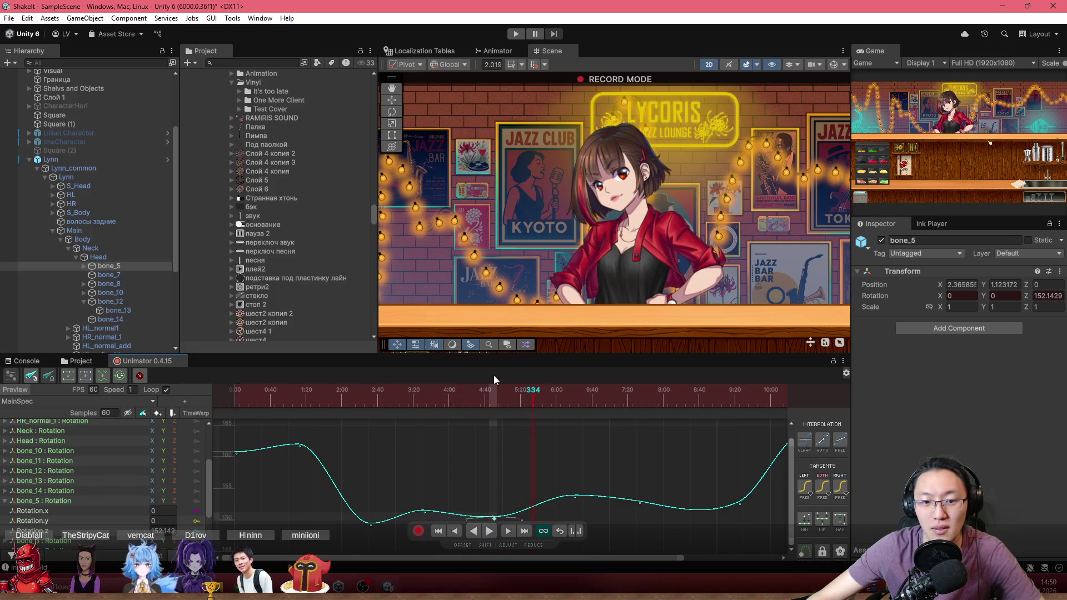
mouse_move(493, 389)
mouse_down()
mouse_move(353, 399)
mouse_move(339, 383)
mouse_up()
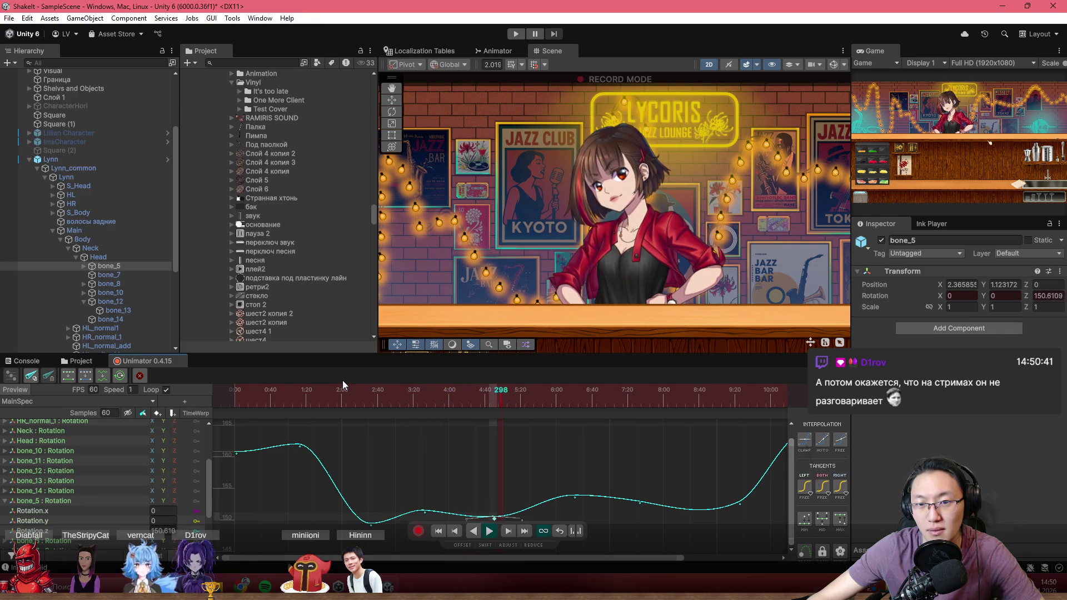
drag(494, 520, 493, 507)
key(Delete)
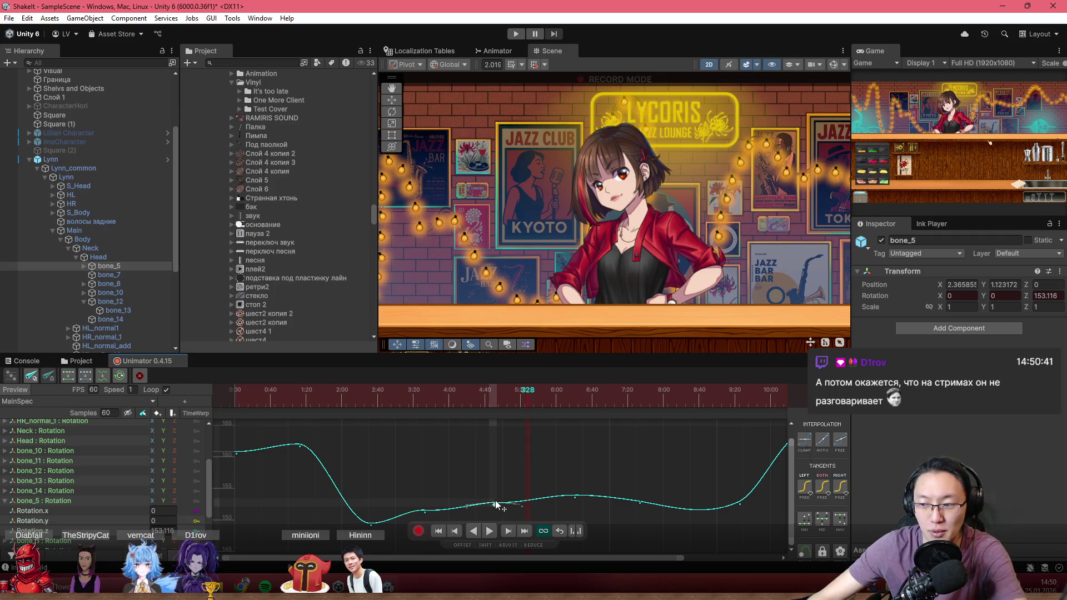
Add a keyframe at frame 282 and lower it to about 150.51.
scroll(525, 469, up, 1)
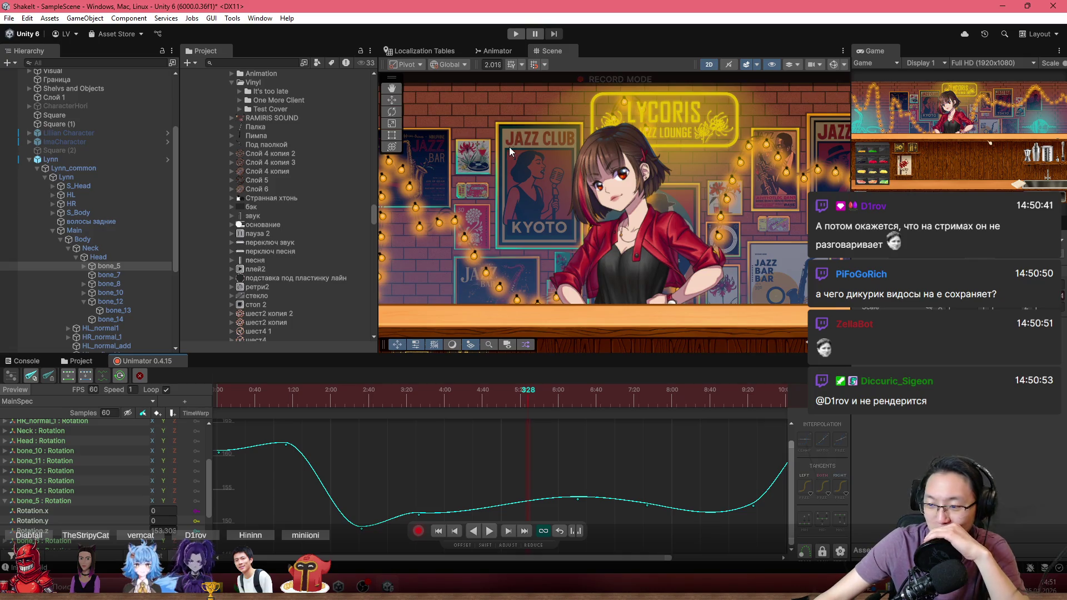
scroll(523, 281, up, 2)
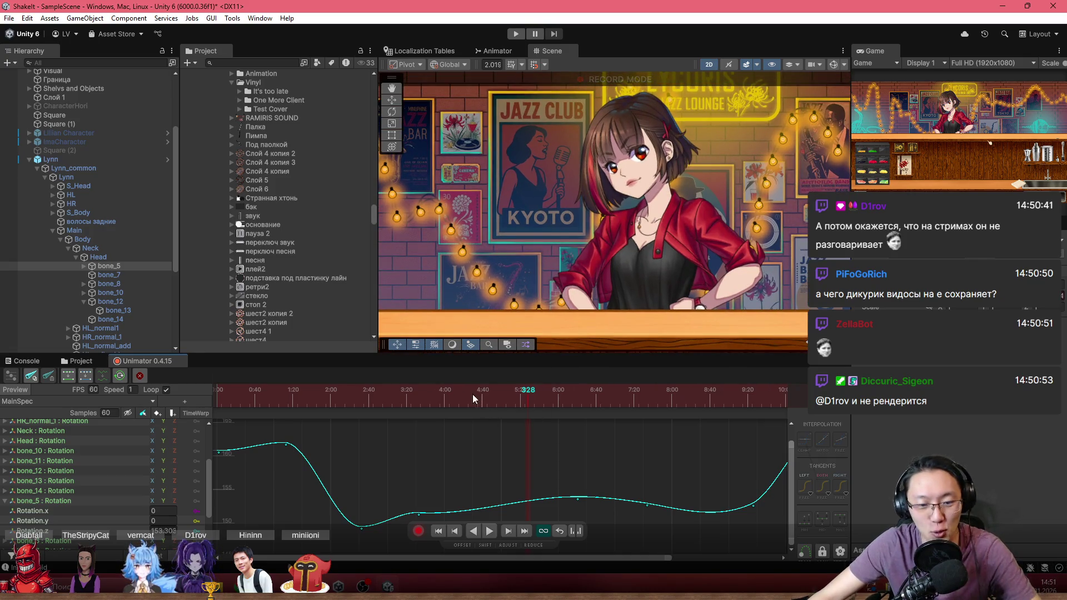
drag(473, 398, 221, 397)
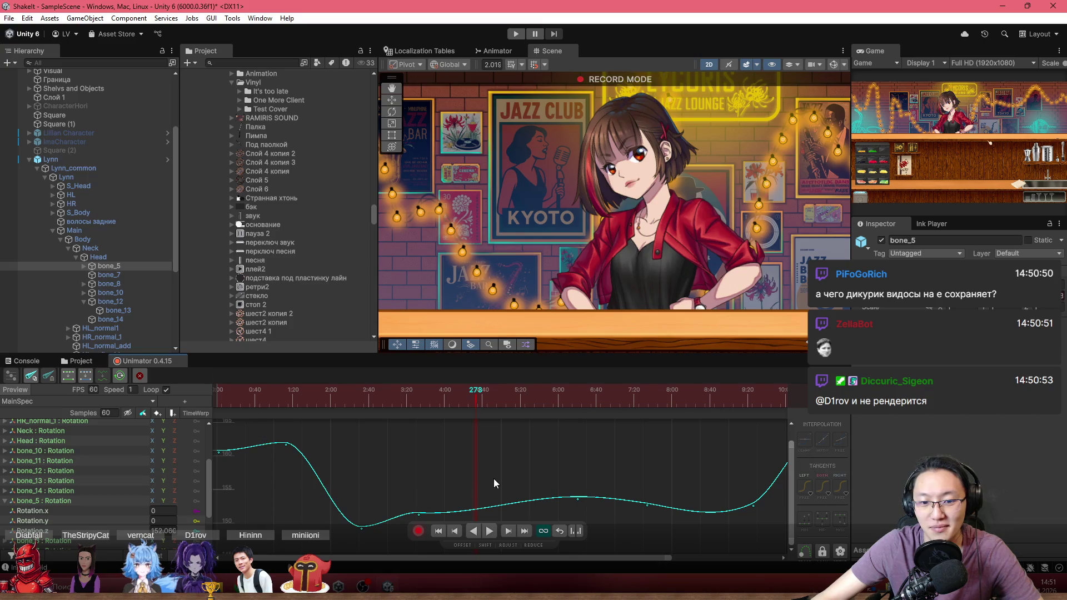
drag(464, 480, 471, 493)
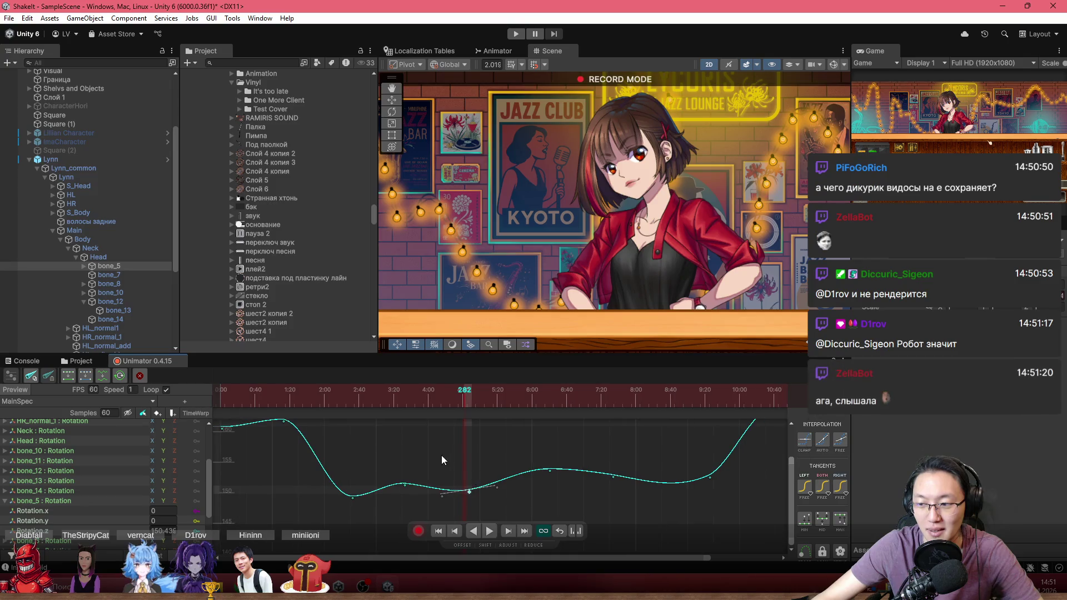
Fit the whole curve into view and play the animation from frame 0 several times.
key(a)
drag(375, 396, 196, 399)
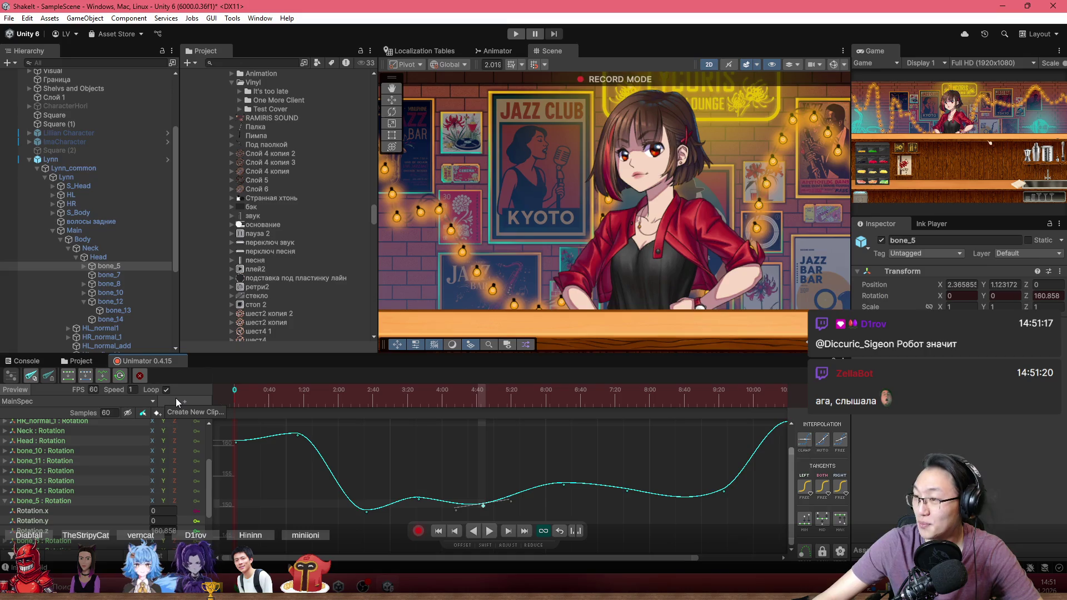
key(space)
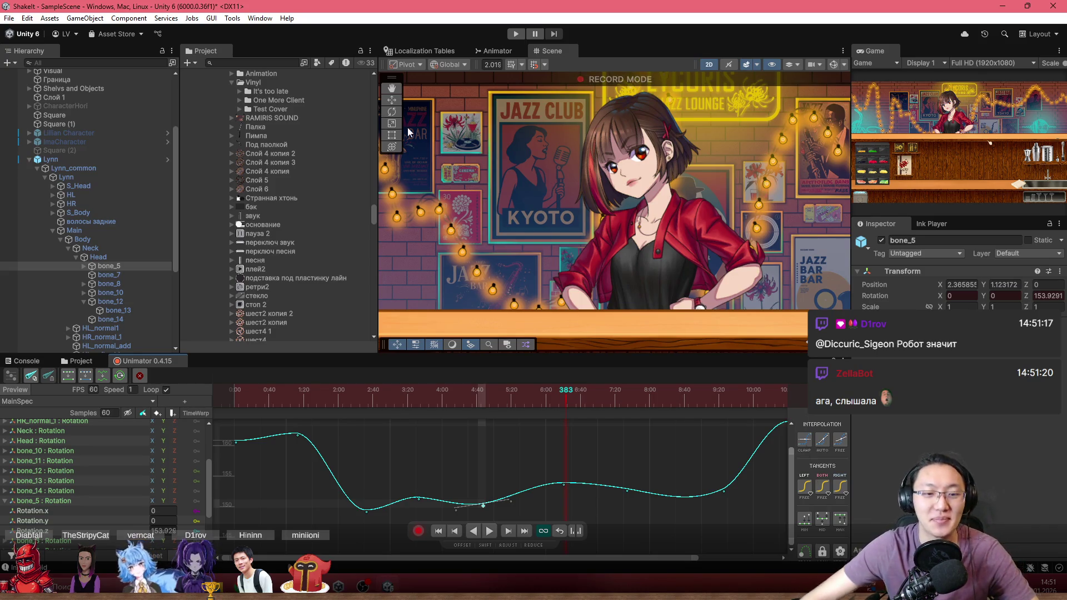
key(space)
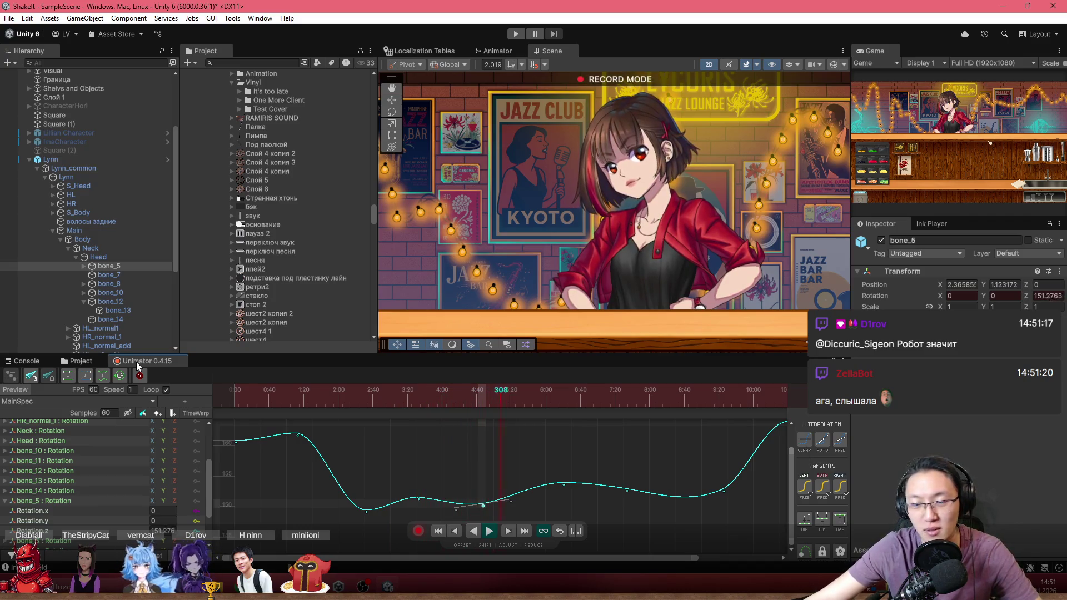
click(248, 390)
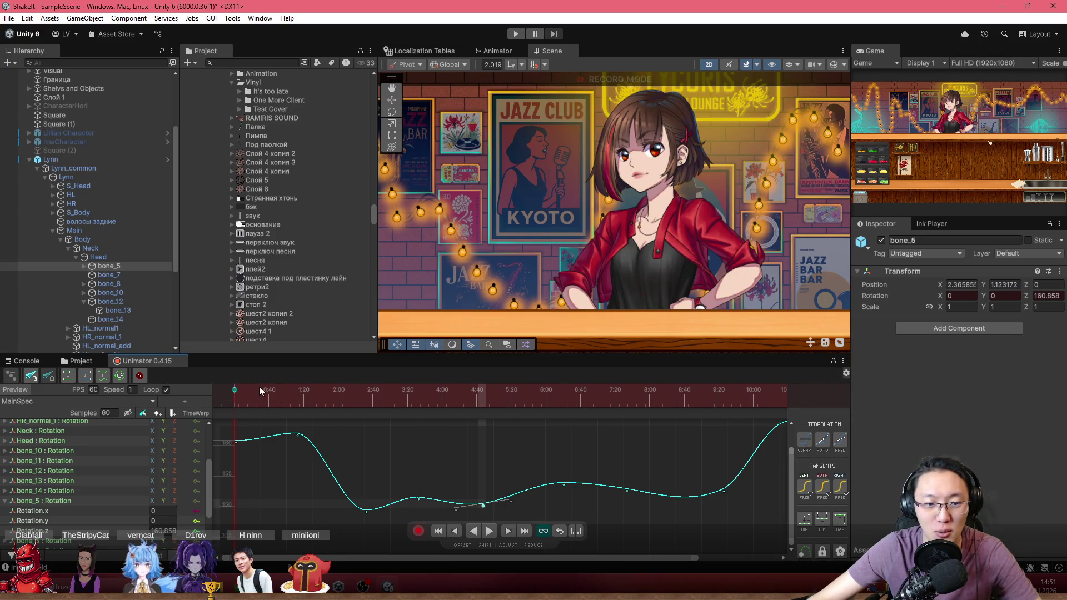
key(space)
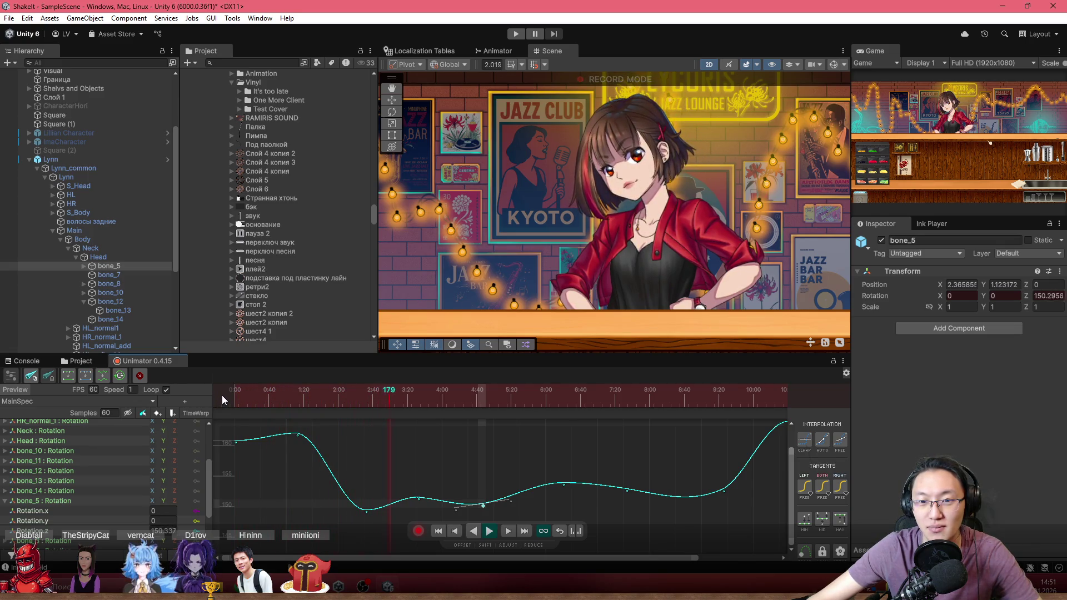
click(245, 392)
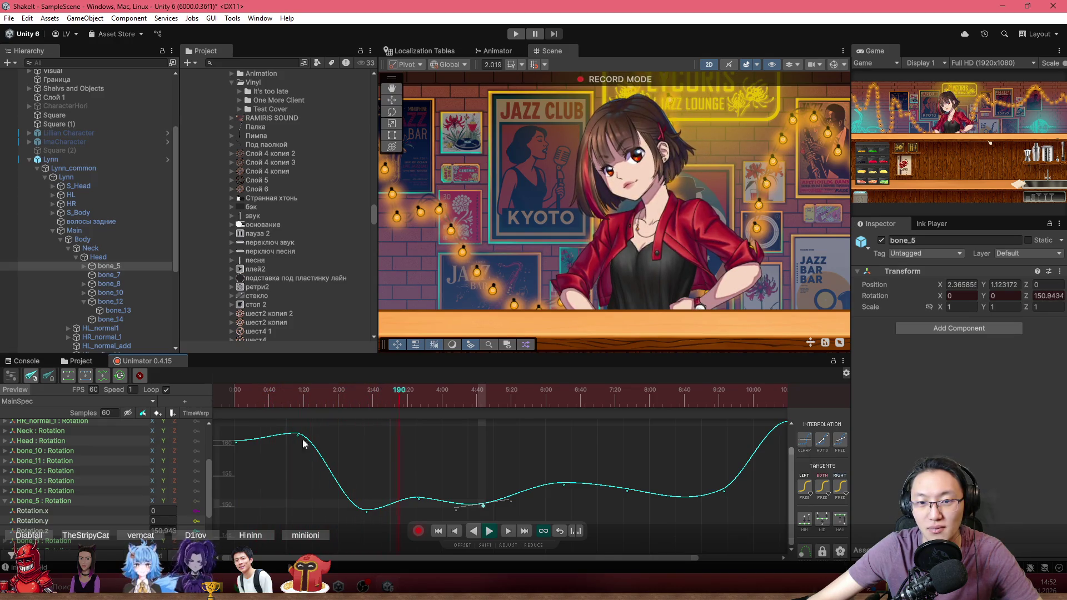
Drag the lowest keyframe later to about frame 244 near 151.6, and push the next key later.
click(366, 512)
drag(365, 516, 370, 524)
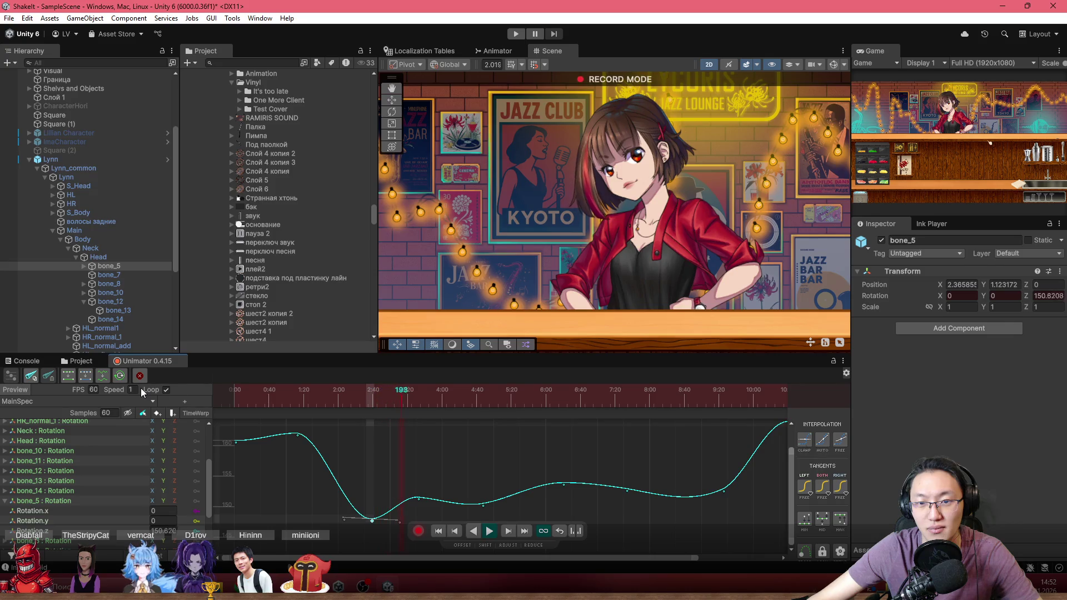
drag(419, 498, 495, 505)
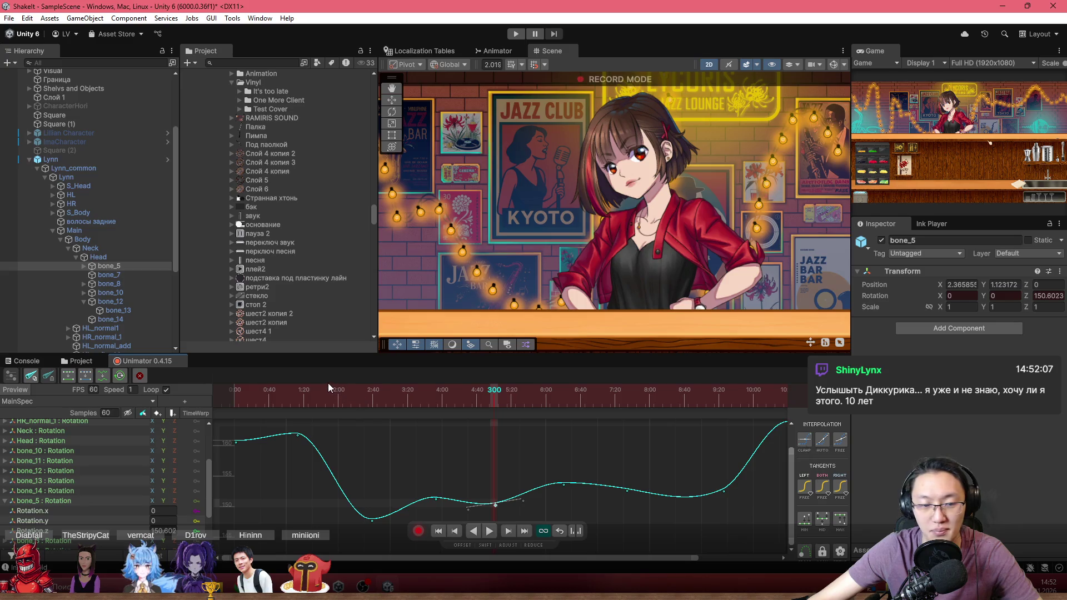
click(273, 390)
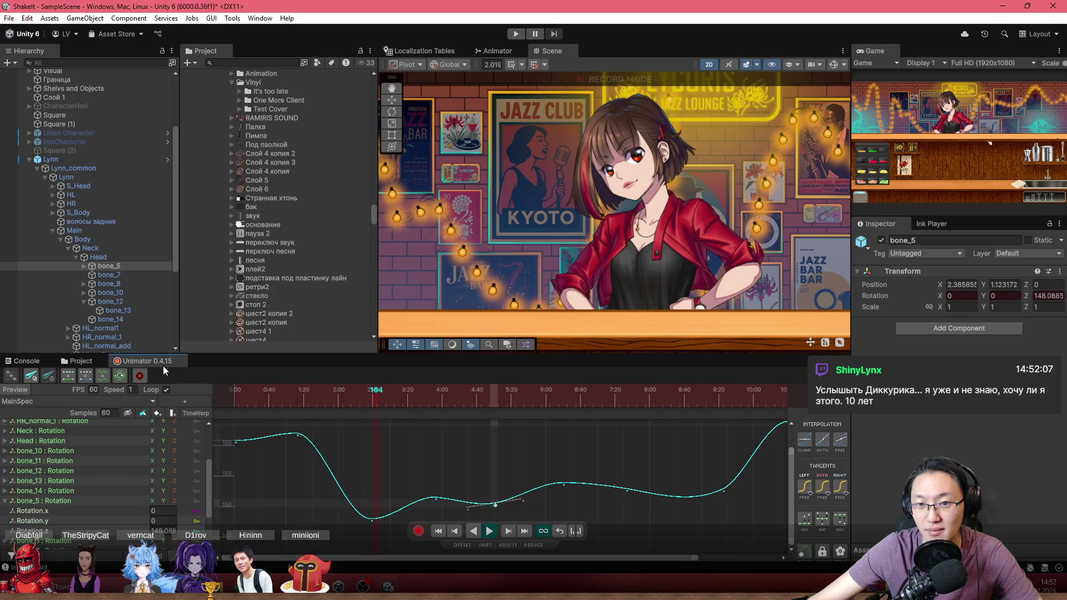
click(239, 391)
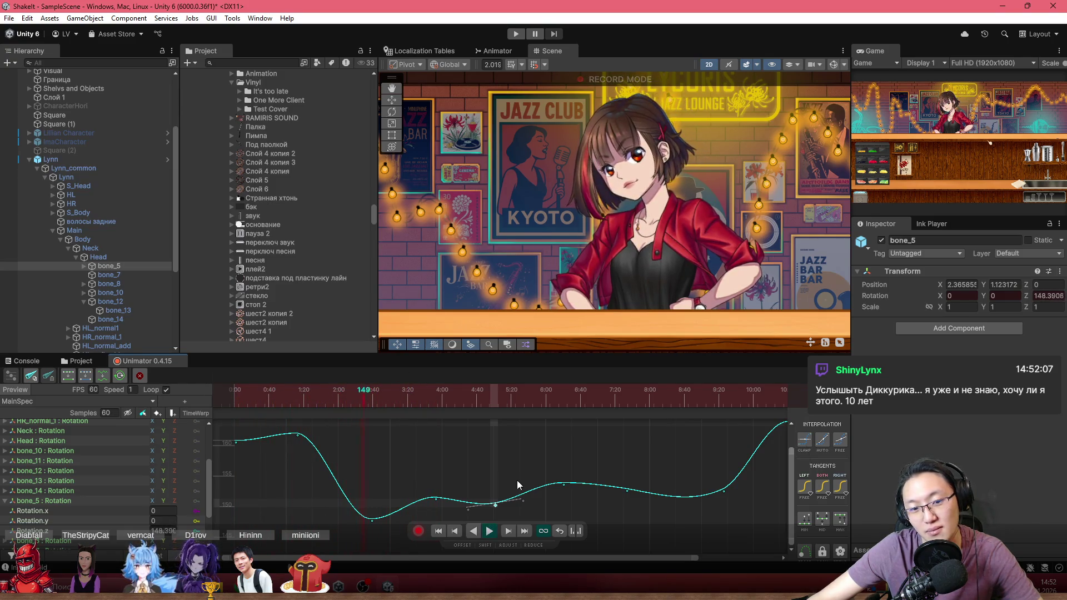
drag(435, 498, 511, 504)
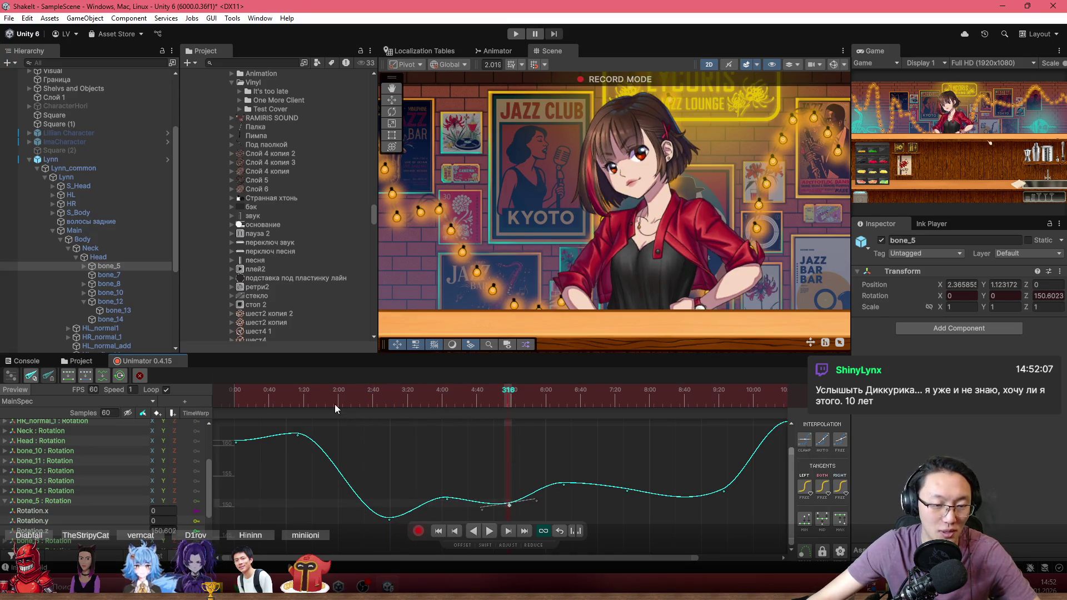
key(space)
scroll(585, 231, up, 5)
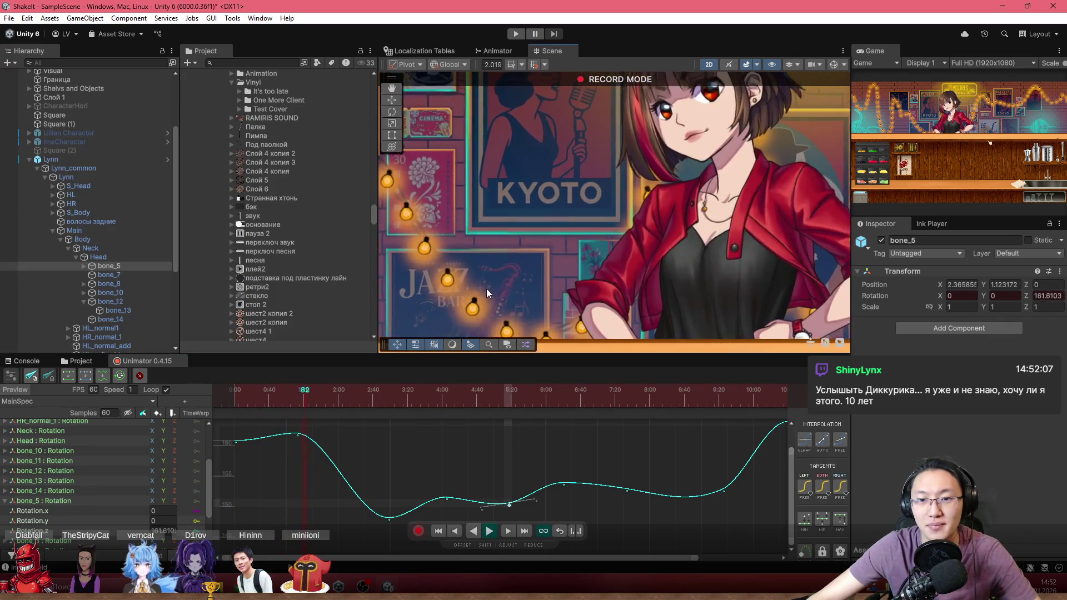
scroll(548, 221, down, 5)
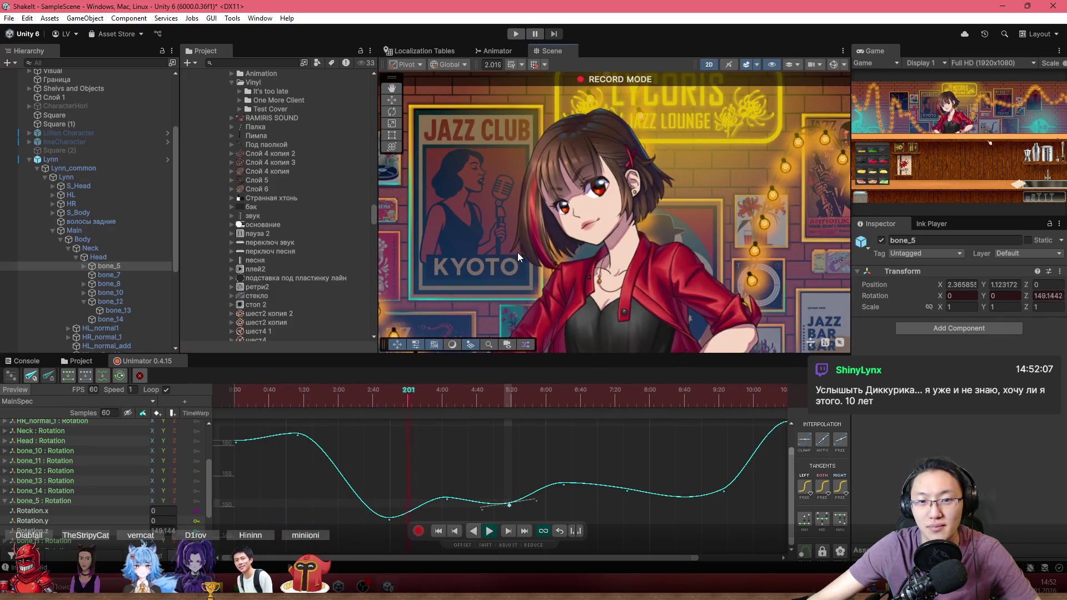
scroll(549, 240, up, 2)
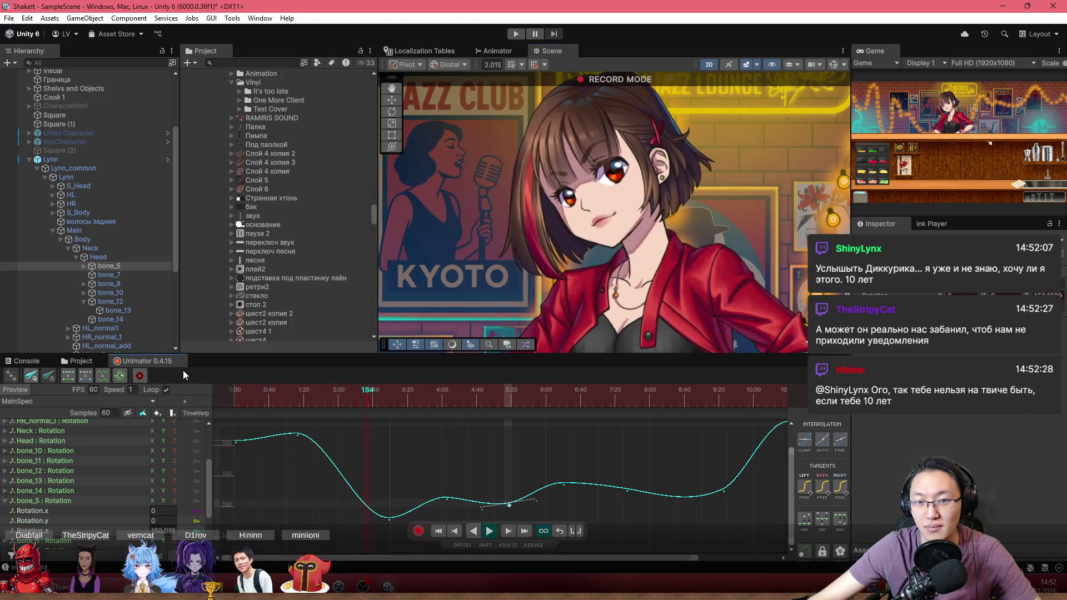
drag(226, 392, 330, 407)
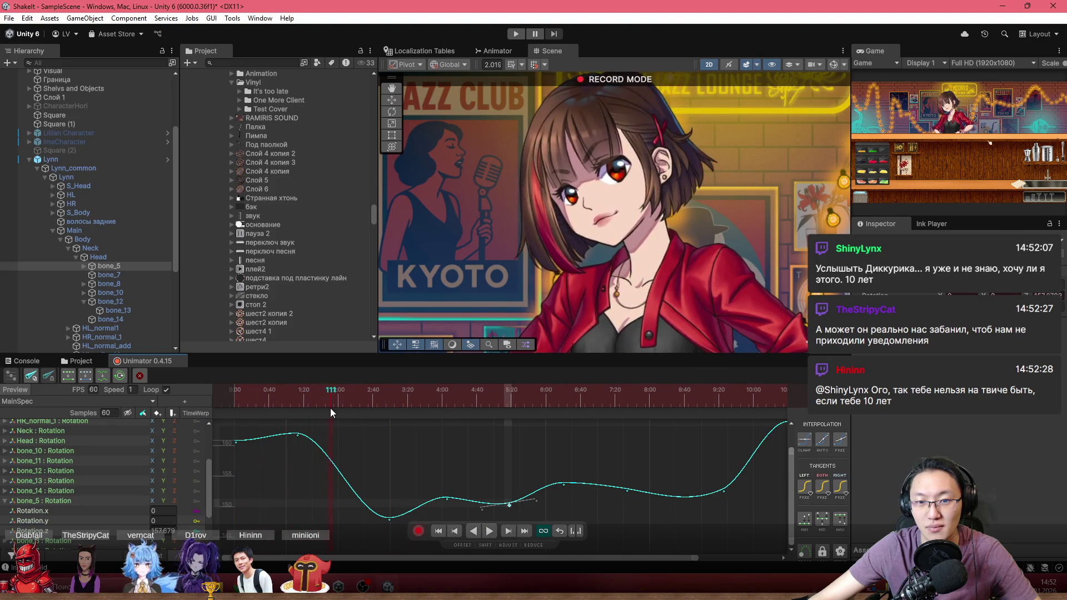
click(253, 394)
key(space)
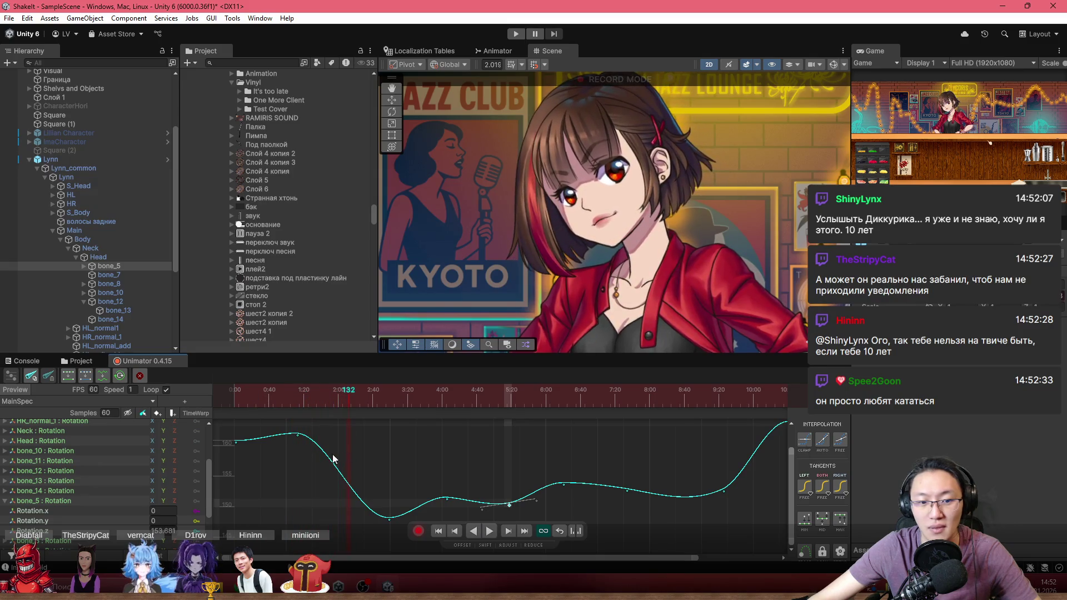
drag(236, 396, 293, 407)
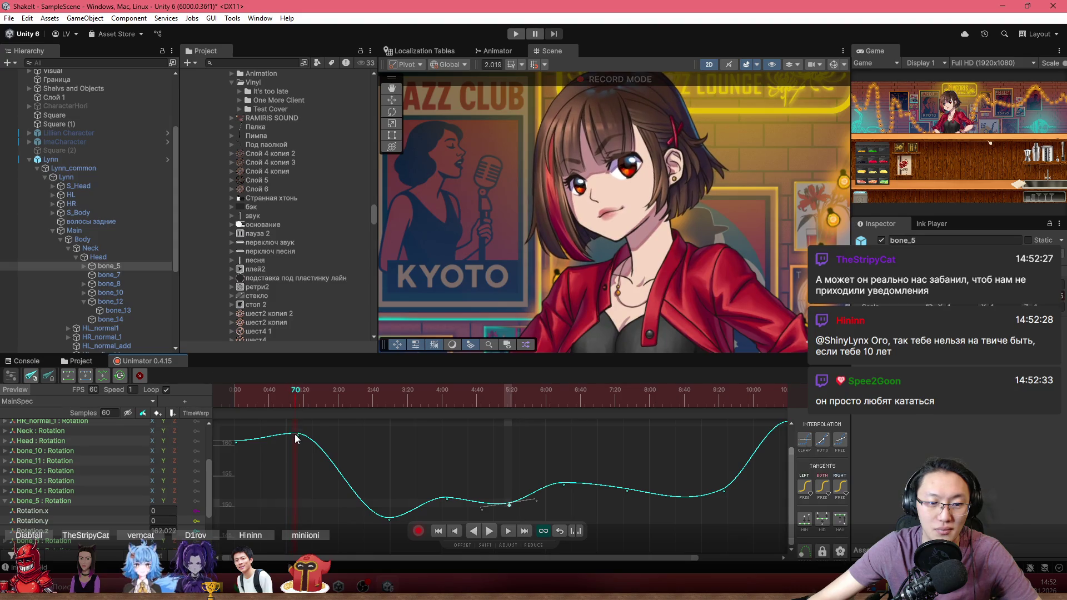
Stop playback, scrub back to frame 49, and nudge the lowest bone_5 key slightly earlier.
click(297, 436)
click(271, 396)
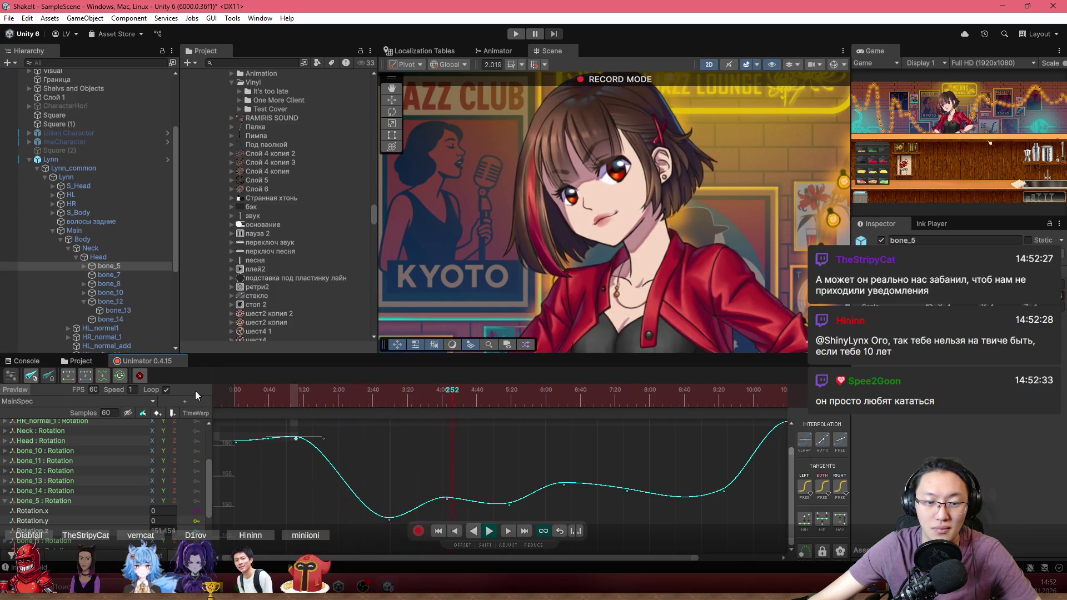
key(space)
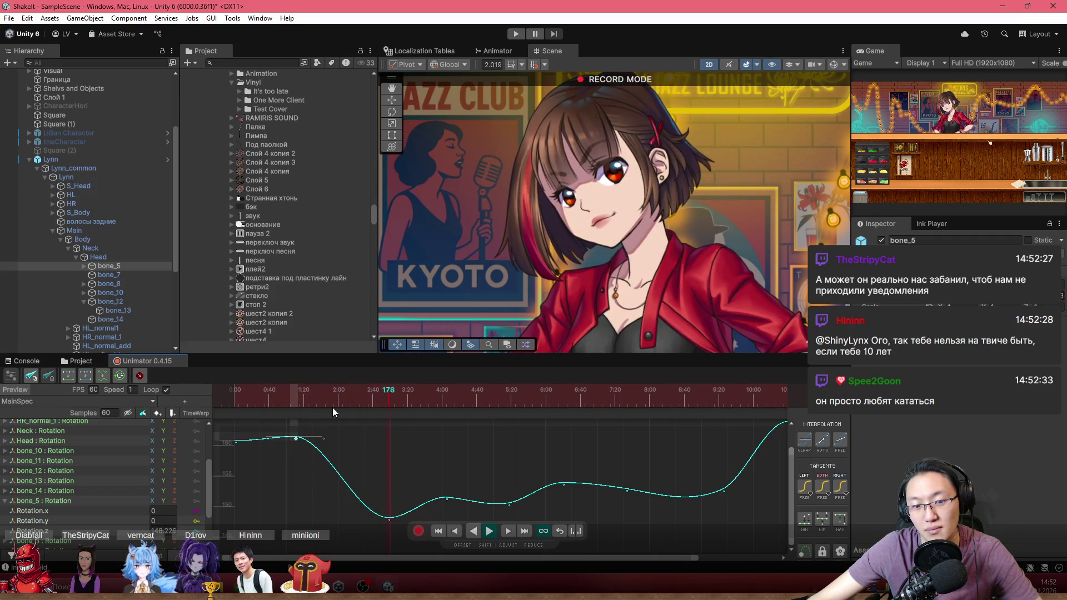
drag(332, 408, 271, 401)
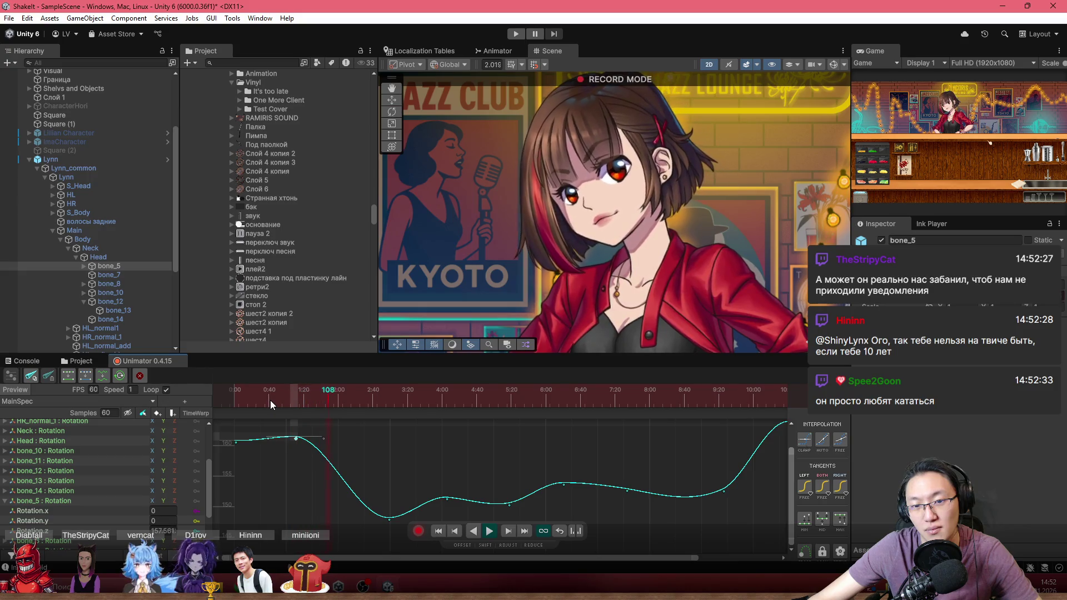
drag(389, 518, 376, 517)
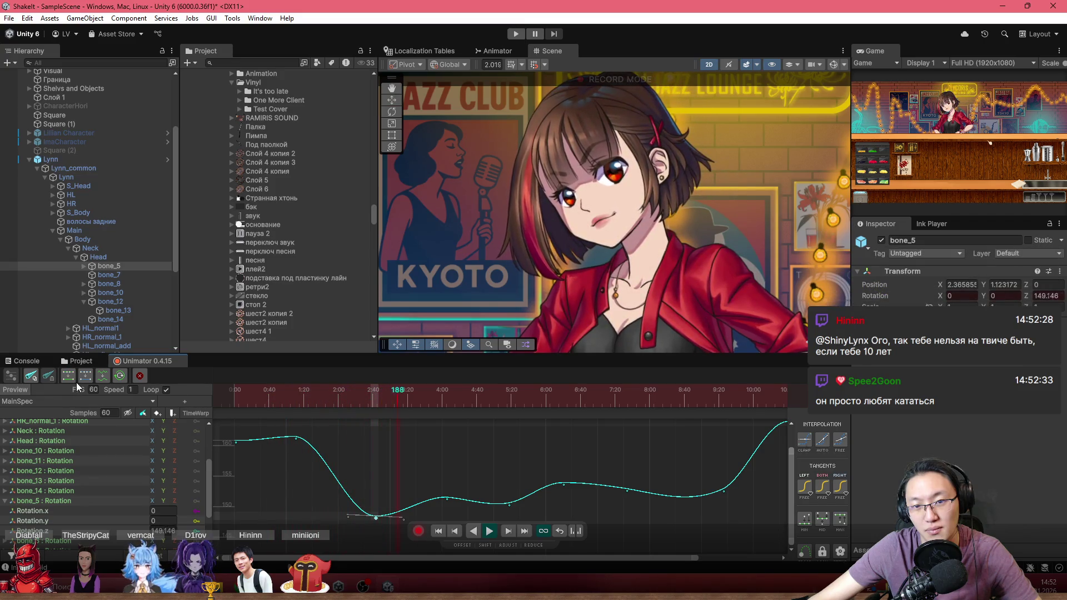
key(space)
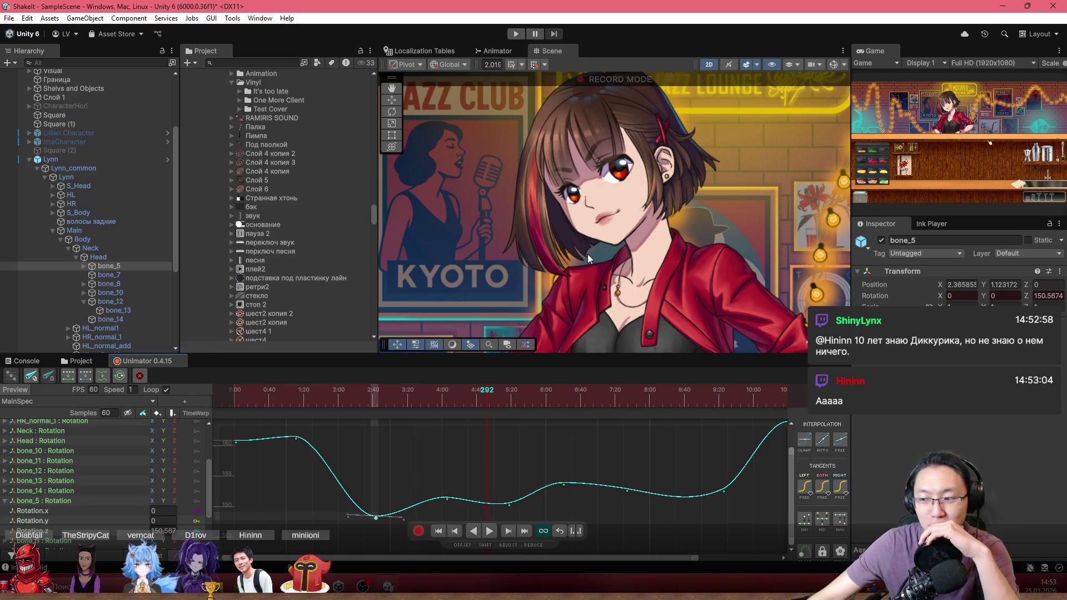
Raise the left tangent of the low middle key near frame 316 so the dip eases in.
click(292, 394)
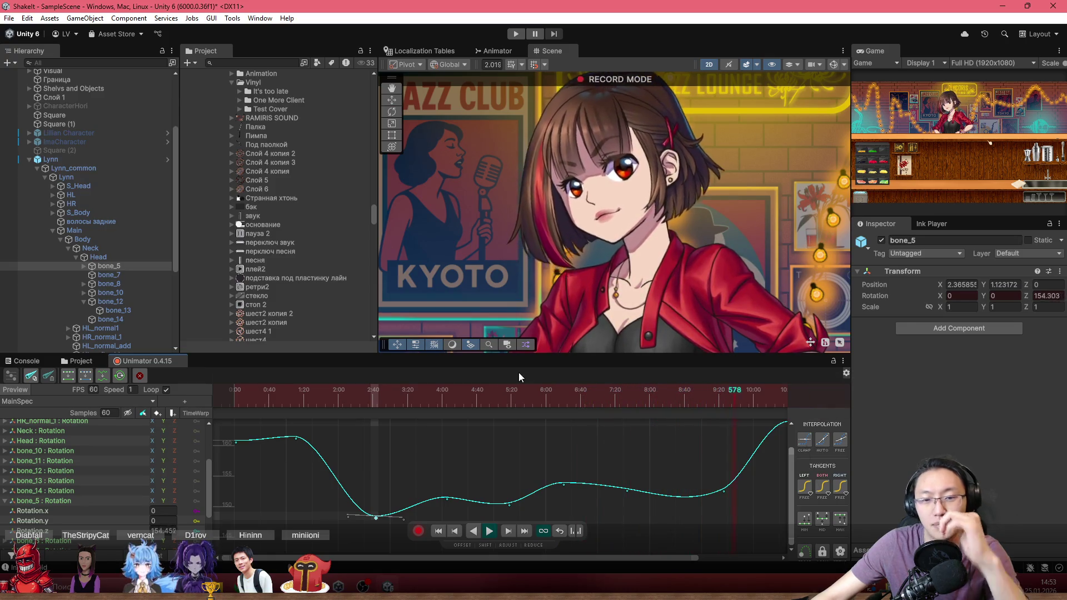
click(289, 390)
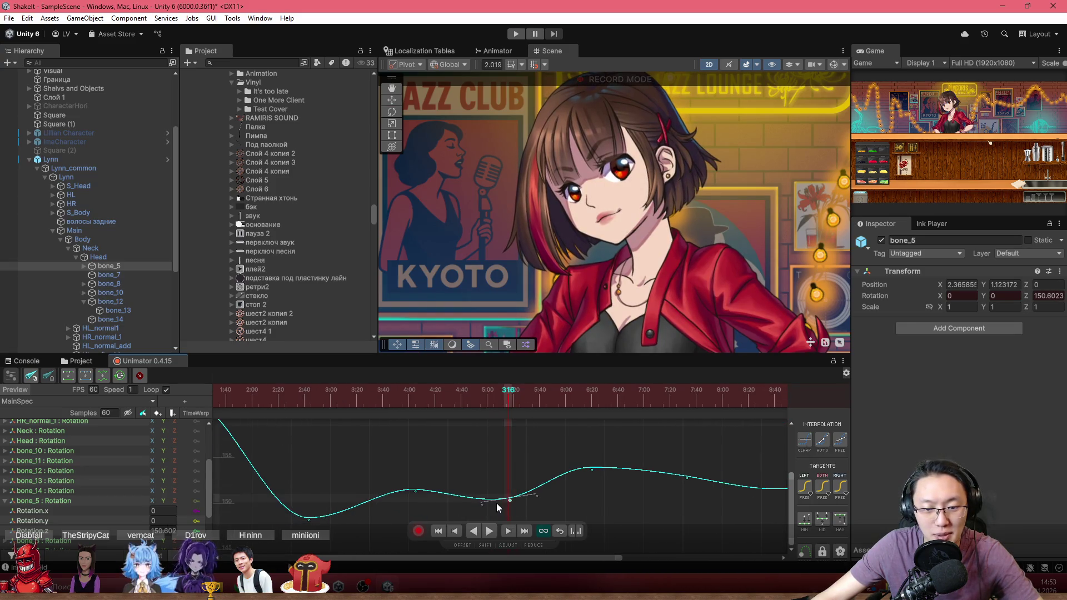
scroll(486, 502, up, 3)
drag(485, 502, 514, 497)
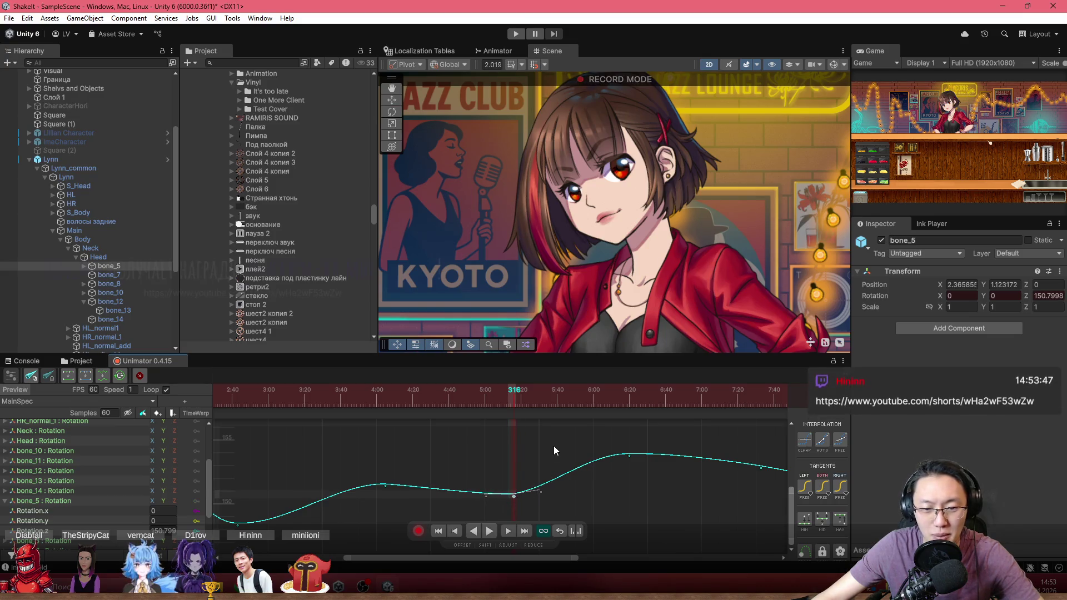
scroll(555, 445, down, 3)
Frame the whole bone_5 curve, then pause the Short and maximise Chrome on Parasocial's Steam page.
key(a)
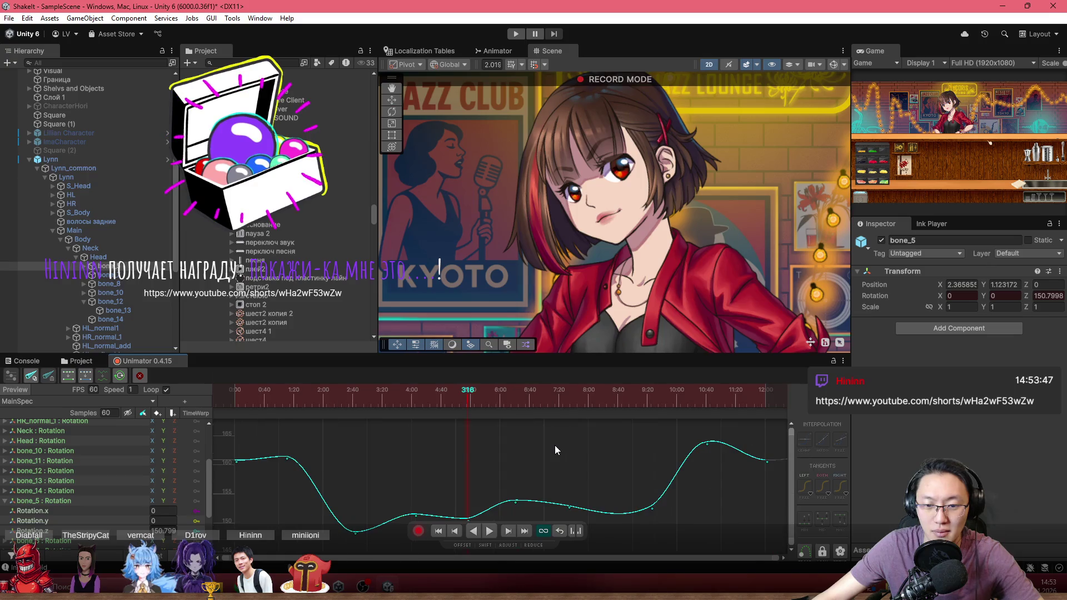
drag(442, 478, 448, 452)
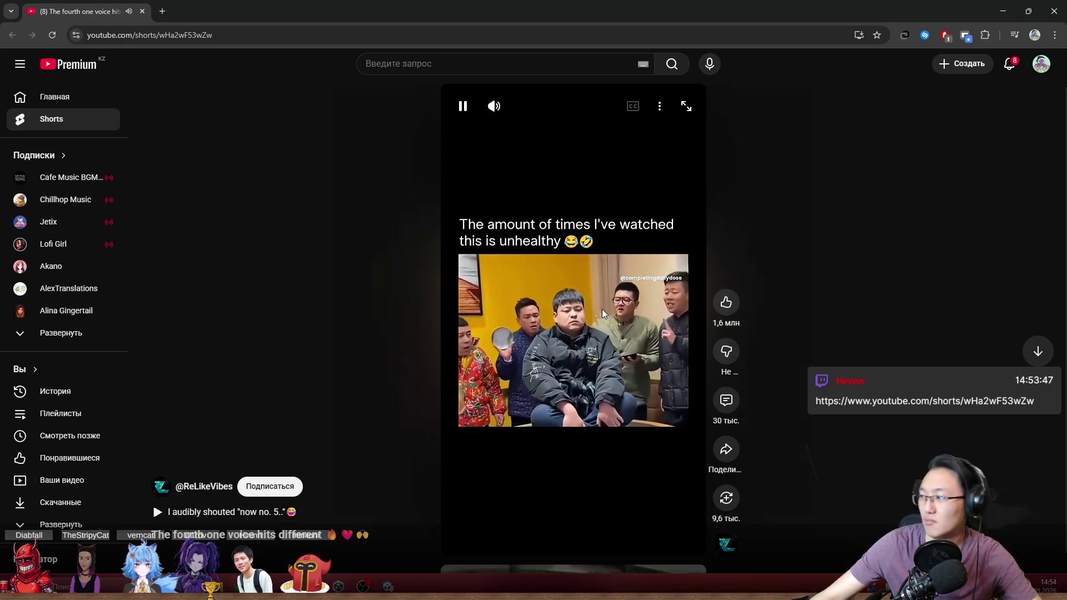
click(645, 258)
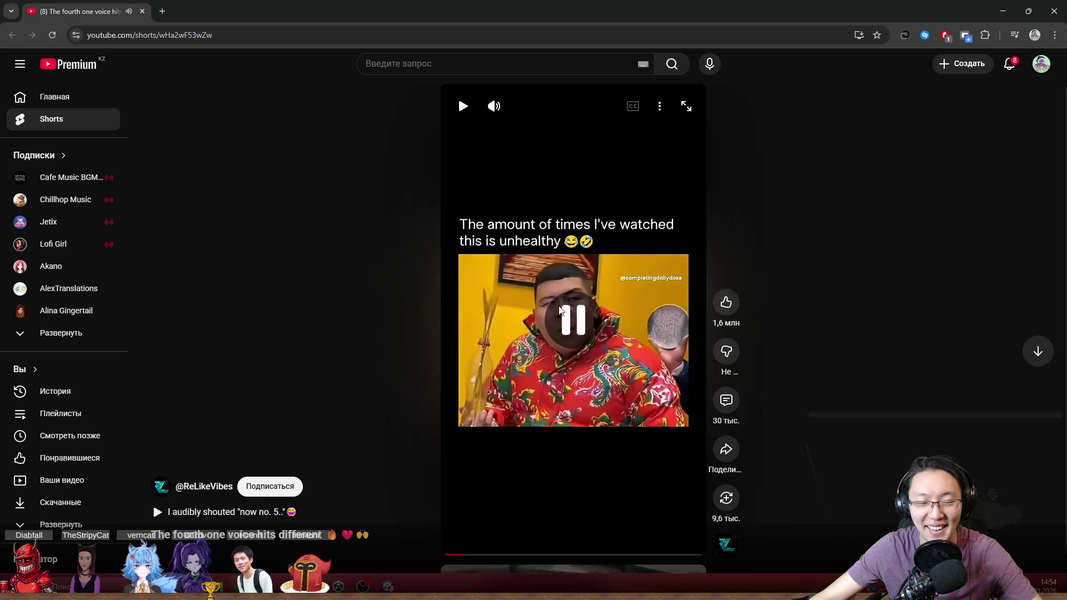
key(super+Down)
key(super+Down)
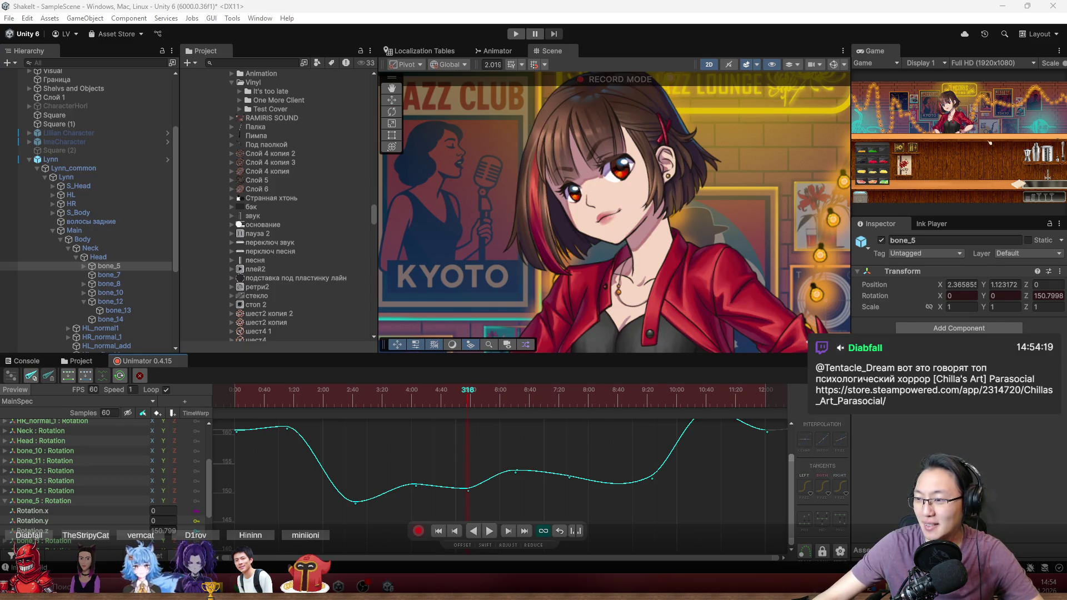
drag(995, 118, 627, 1)
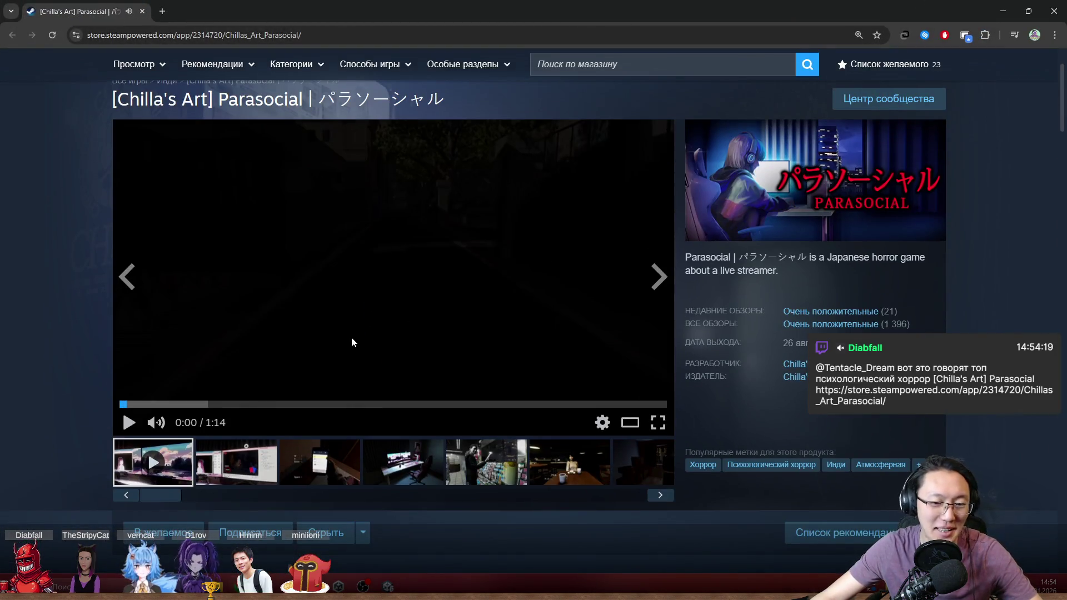
Pause the Parasocial trailer and view the phone, desk, convenience-store and café screenshots.
click(215, 386)
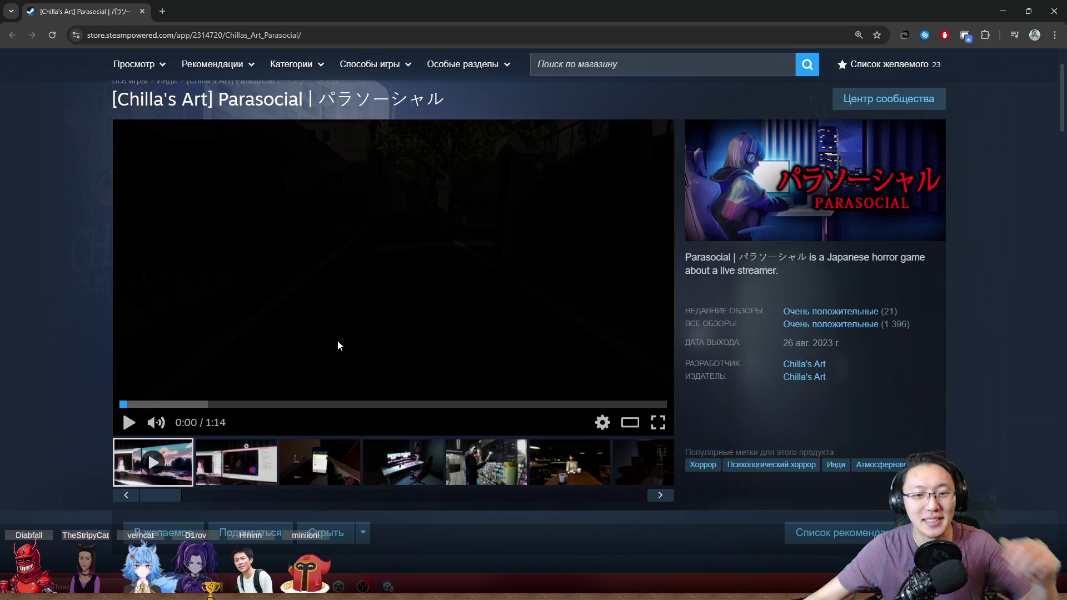
click(272, 458)
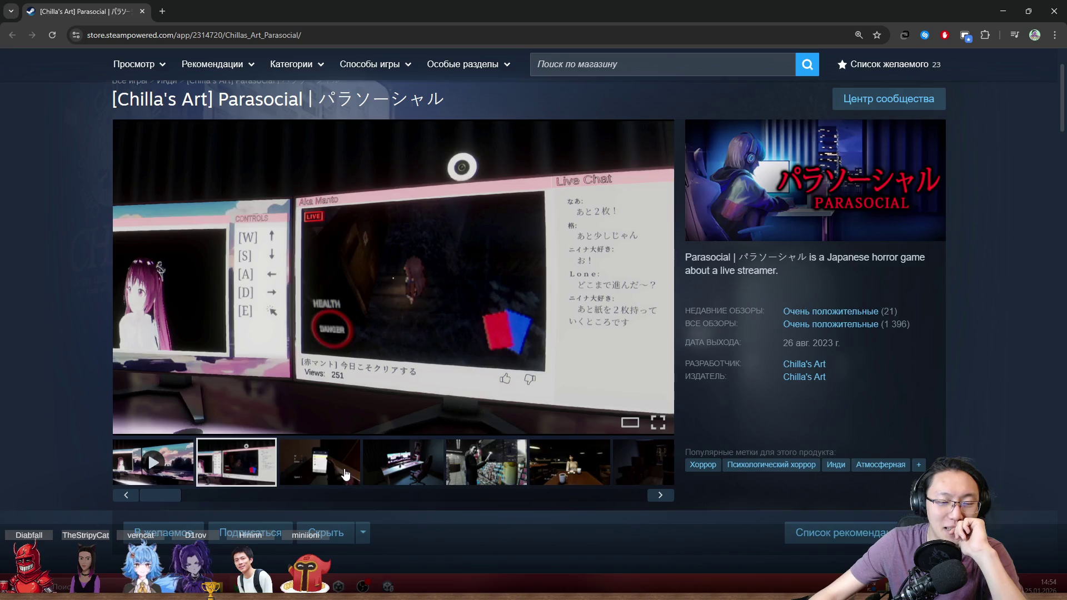
click(354, 474)
click(402, 474)
click(487, 475)
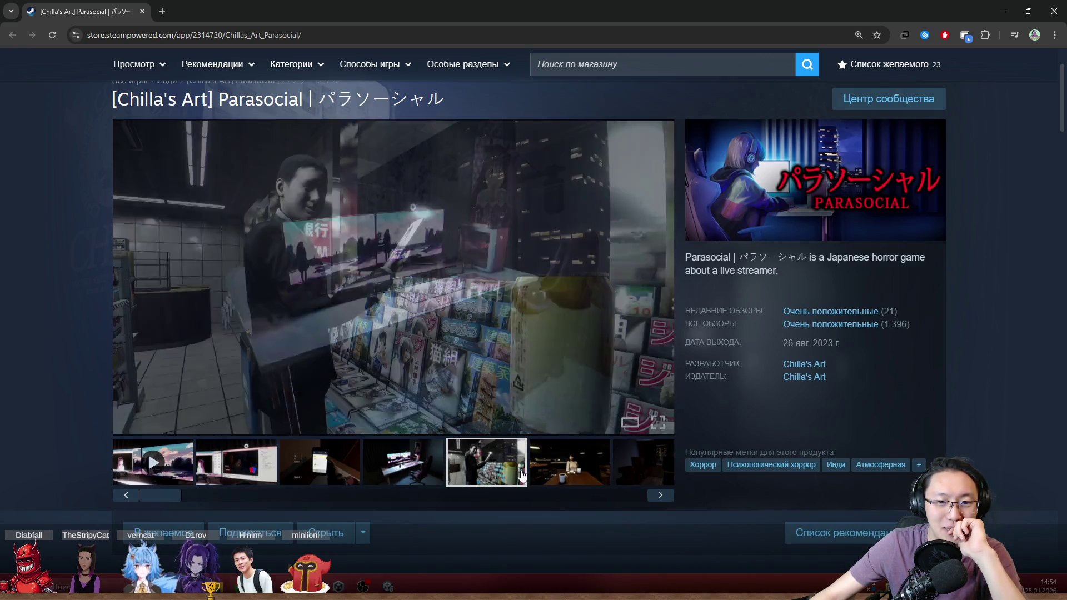
click(550, 474)
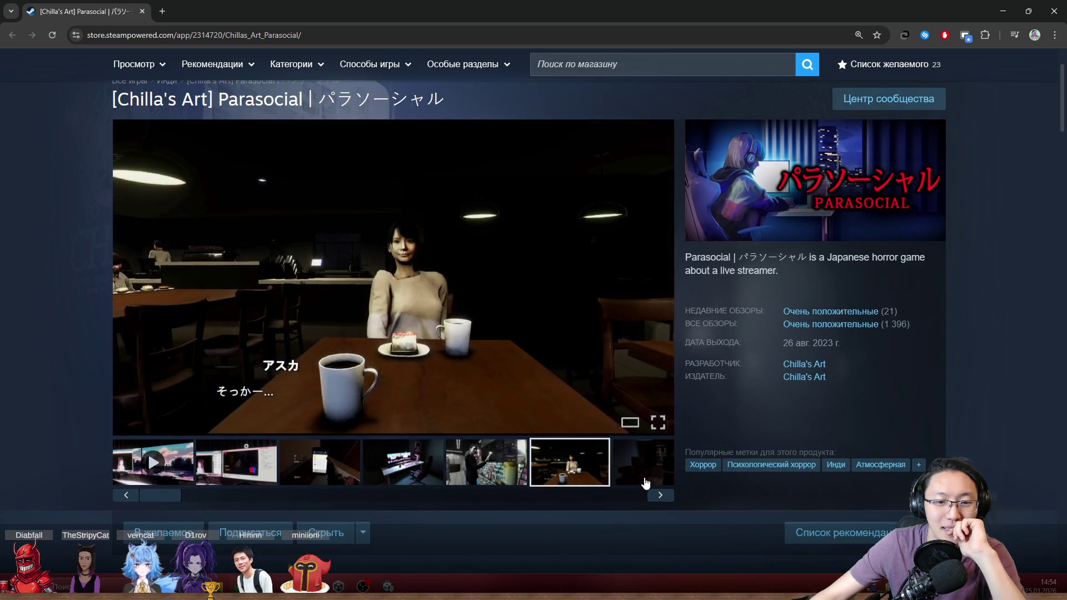
Browse more screenshots: vending machines, van, night street, magazine-rack man, dark room, live-chat monitor.
drag(159, 499, 485, 504)
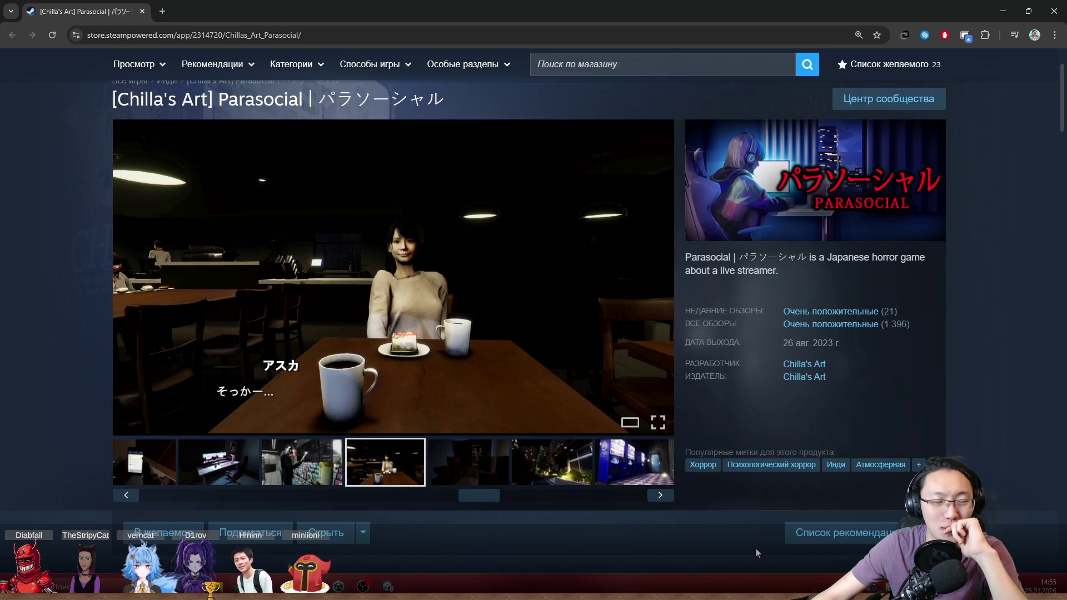
mouse_move(490, 503)
mouse_down()
mouse_move(464, 501)
mouse_move(633, 506)
mouse_up()
click(560, 467)
click(633, 464)
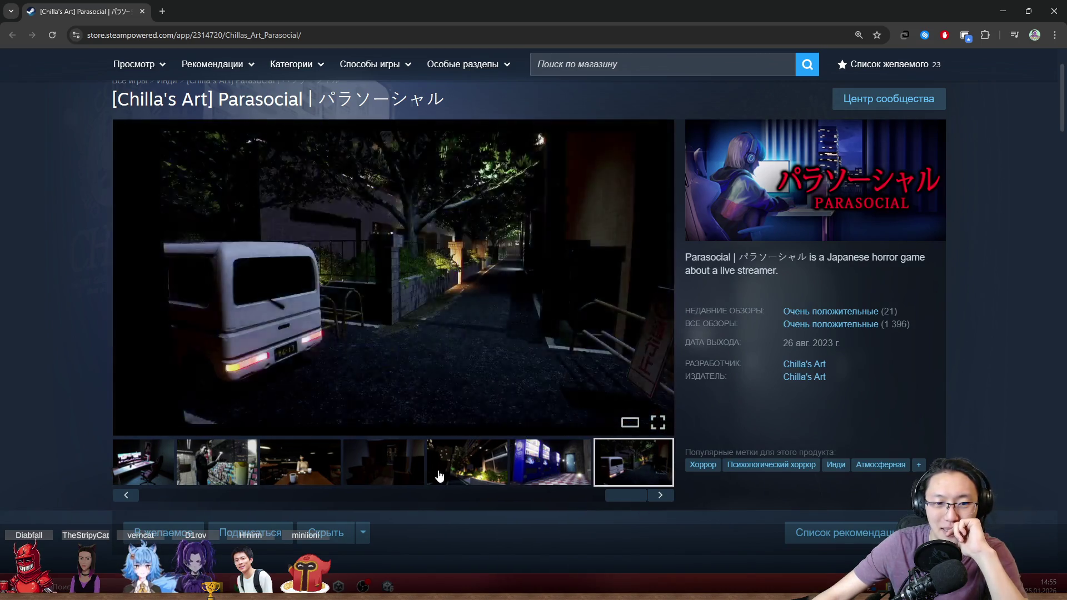
click(467, 464)
mouse_move(626, 502)
mouse_down()
mouse_move(451, 491)
mouse_move(272, 499)
mouse_up()
click(435, 464)
click(345, 467)
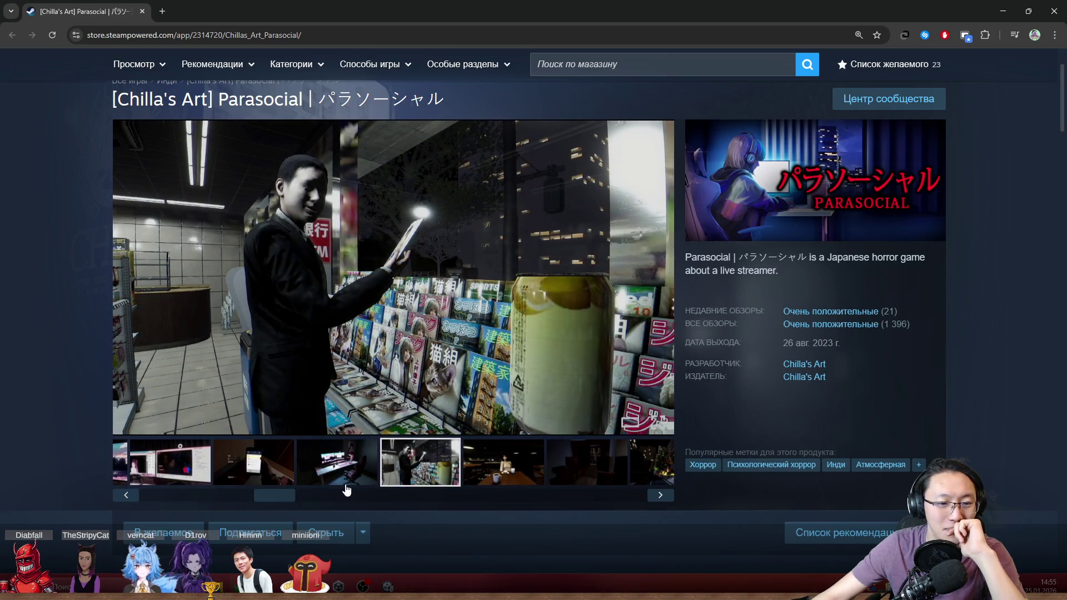
click(336, 464)
click(283, 477)
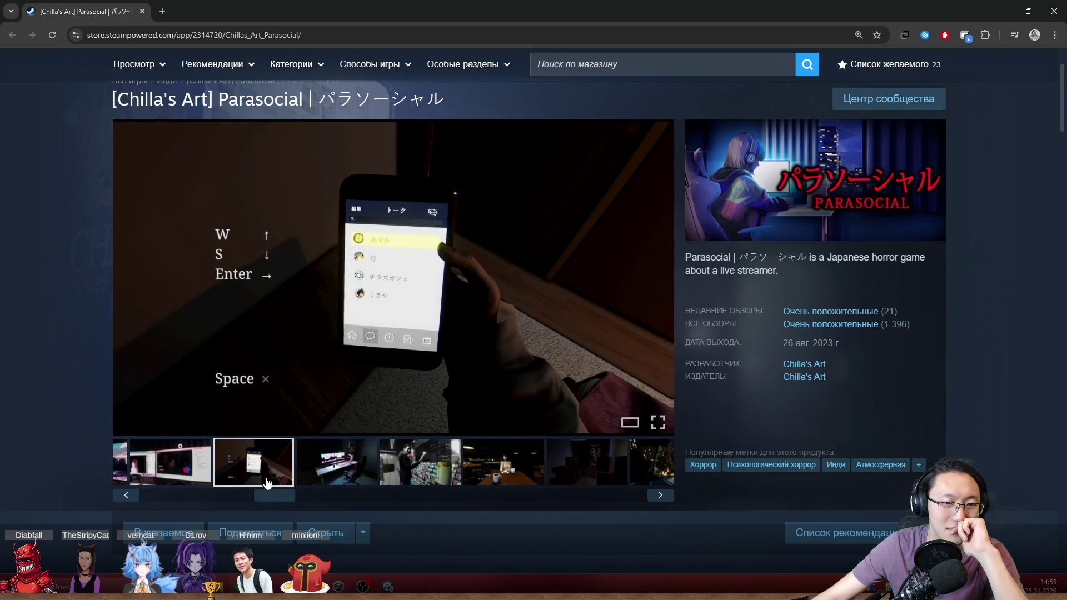
click(192, 481)
drag(270, 497, 166, 495)
click(306, 472)
Scroll the store page and view the desk and shop scene screenshots.
scroll(678, 429, down, 5)
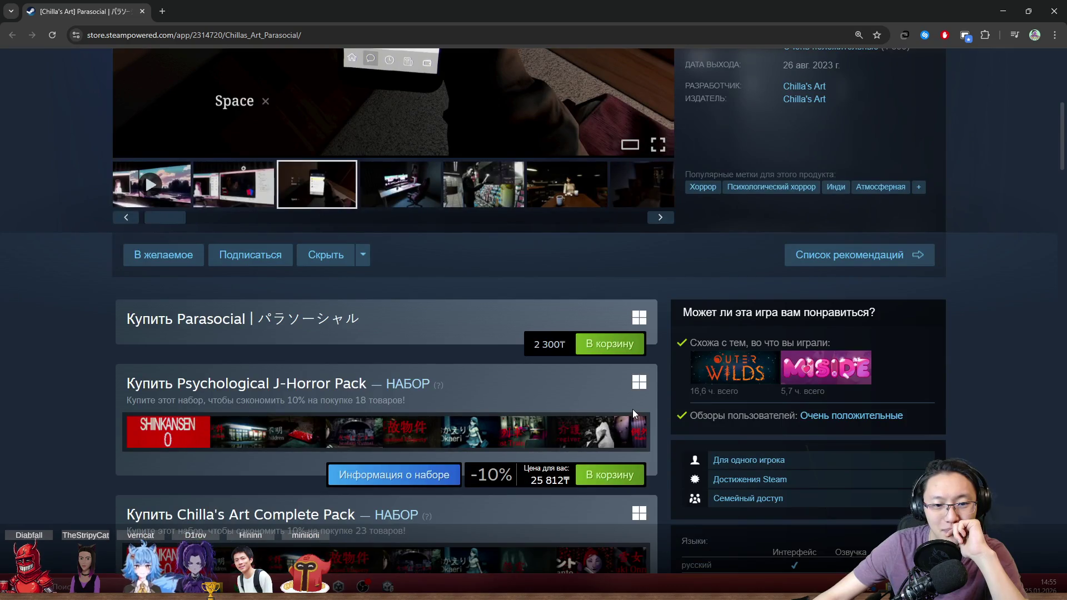
scroll(633, 409, up, 5)
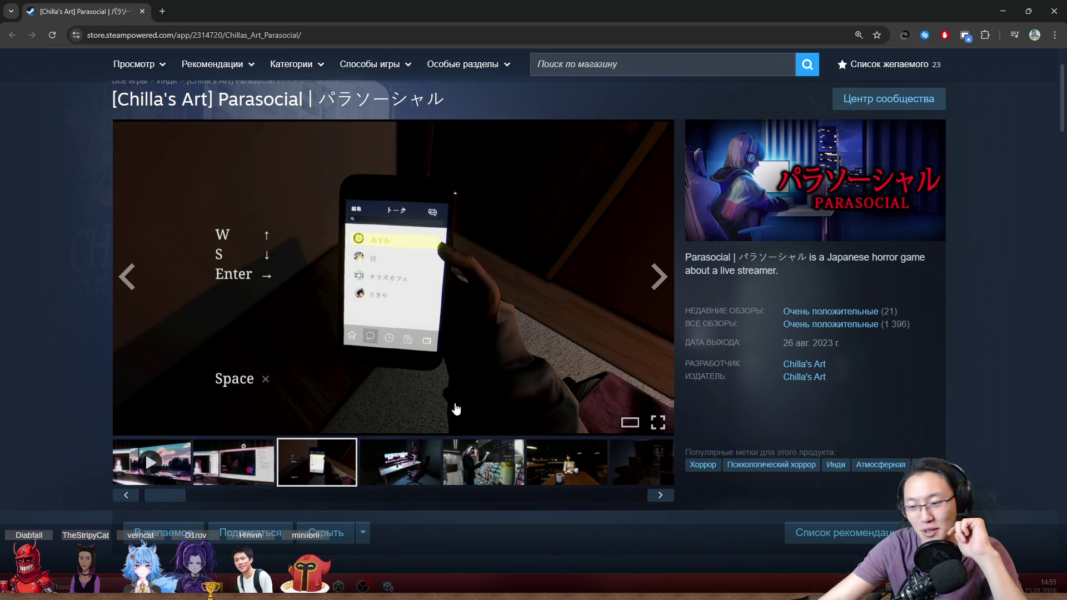
click(393, 479)
click(489, 470)
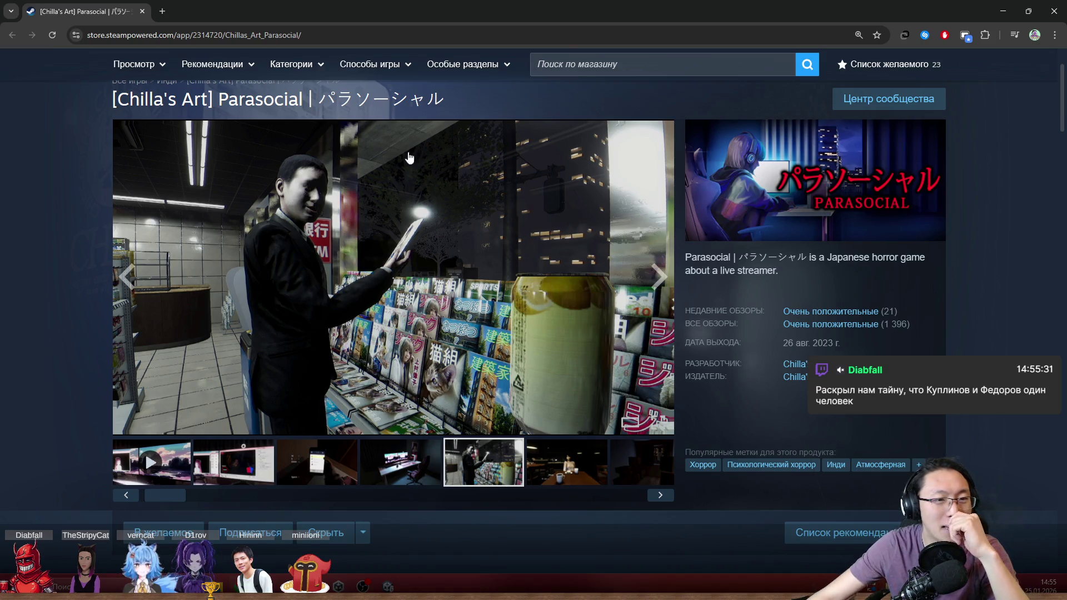
scroll(477, 224, up, 2)
Highlight the game's details and developer name Chilla's Art, then restore the browser to a smaller window.
drag(478, 223, 828, 489)
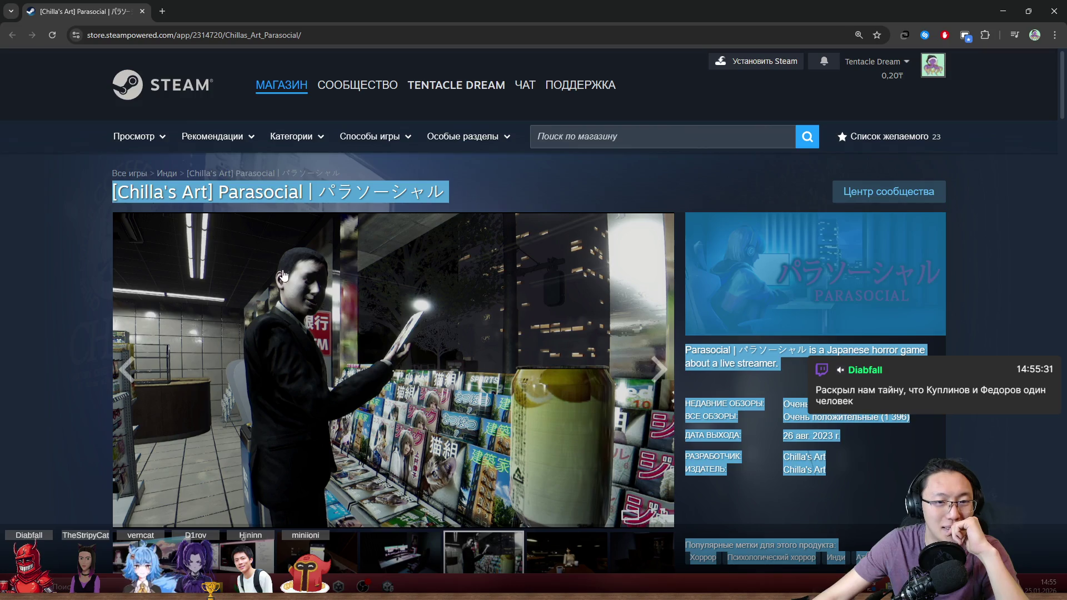
click(985, 488)
scroll(984, 489, down, 3)
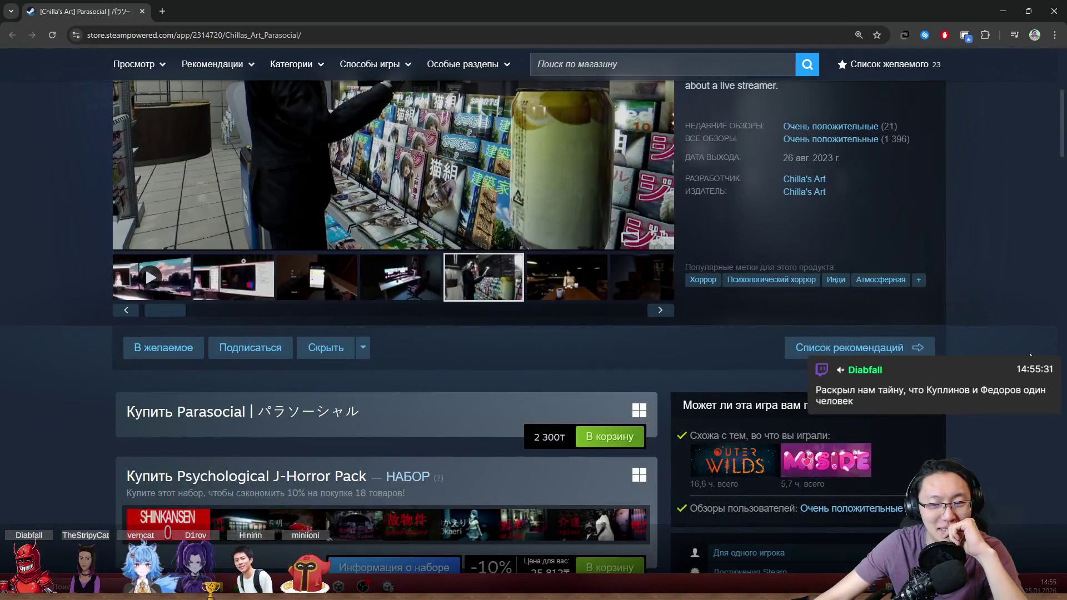
scroll(1033, 349, up, 2)
scroll(1034, 348, up, 2)
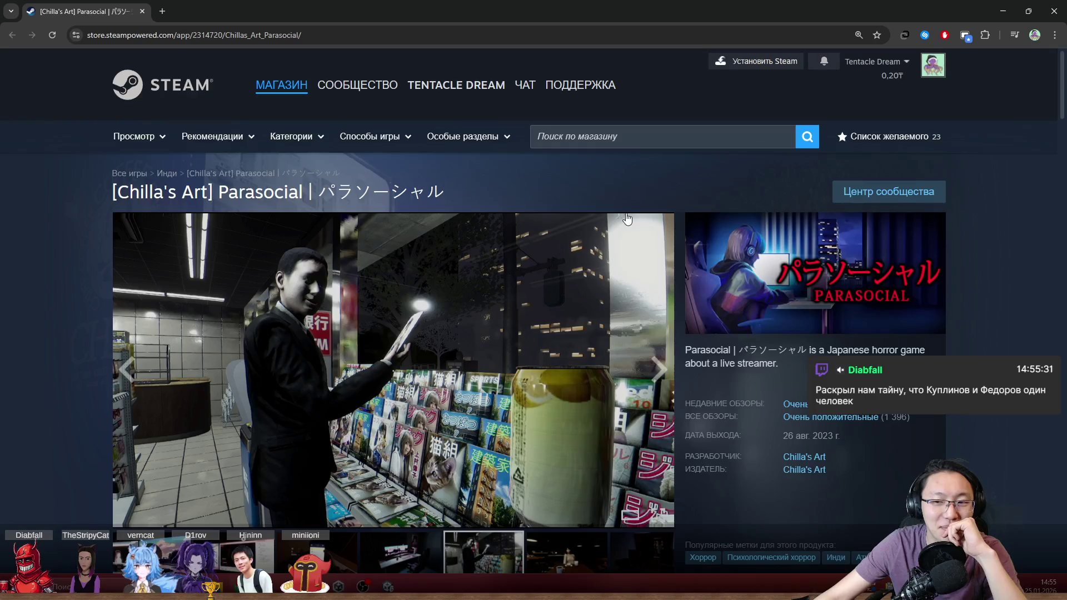
scroll(429, 275, down, 2)
scroll(429, 275, down, 5)
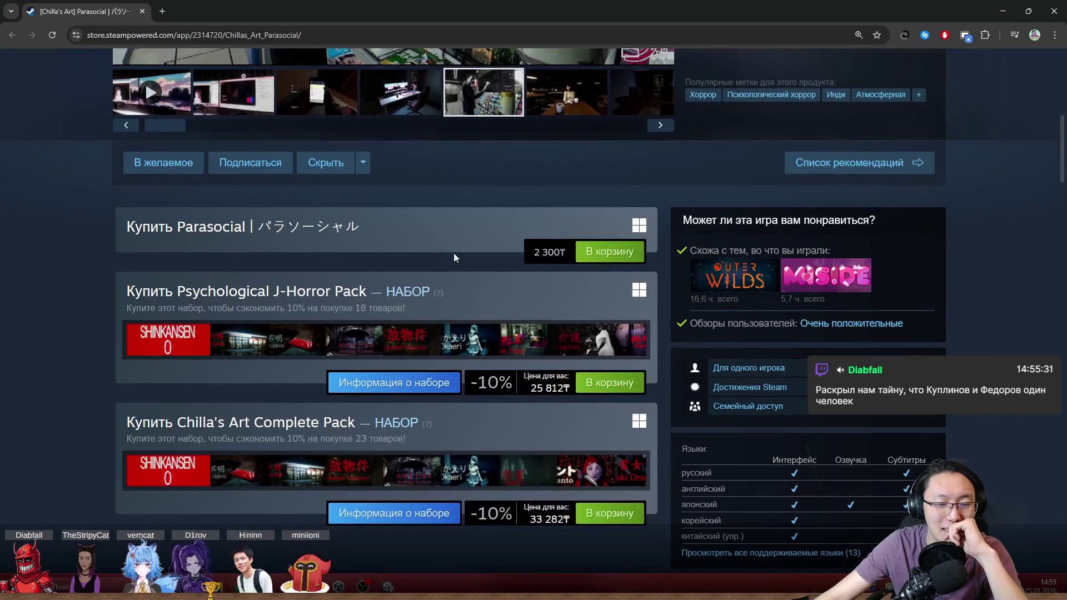
scroll(454, 252, up, 5)
drag(824, 265, 778, 269)
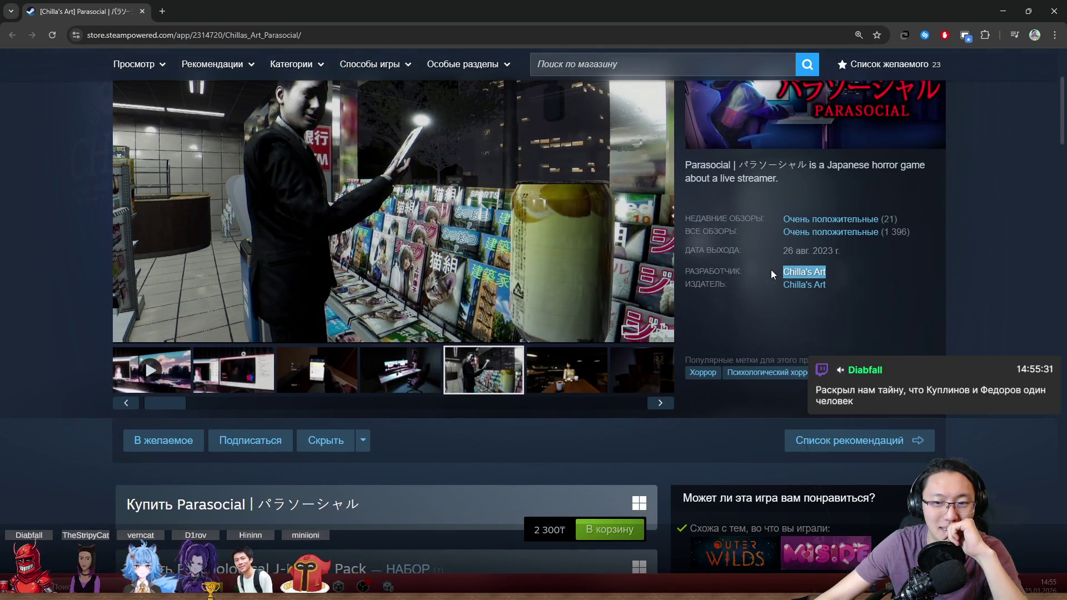
click(838, 311)
scroll(838, 315, up, 2)
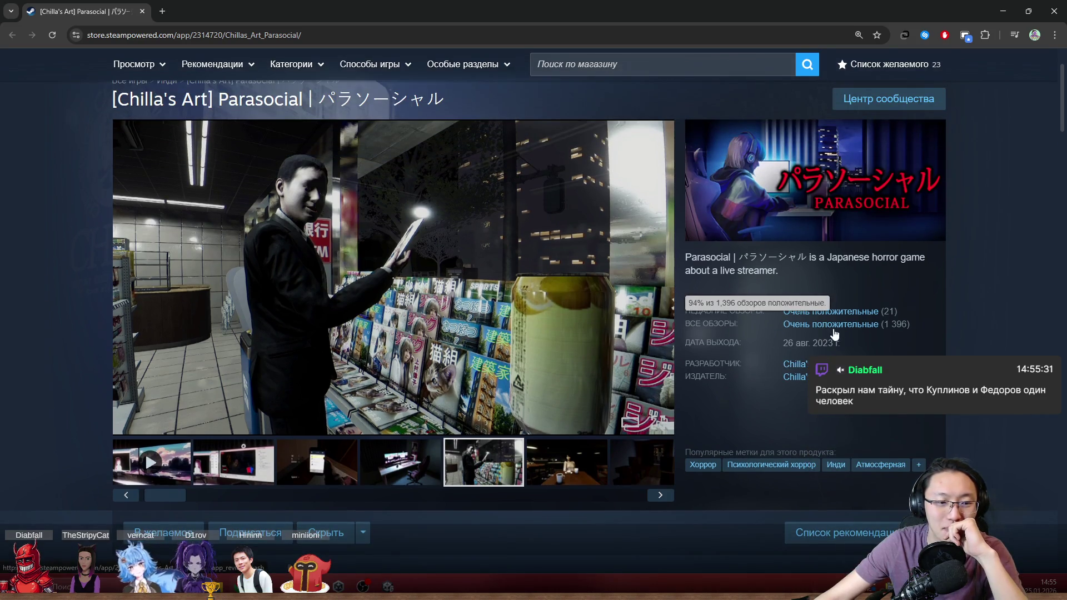
double_click(541, 5)
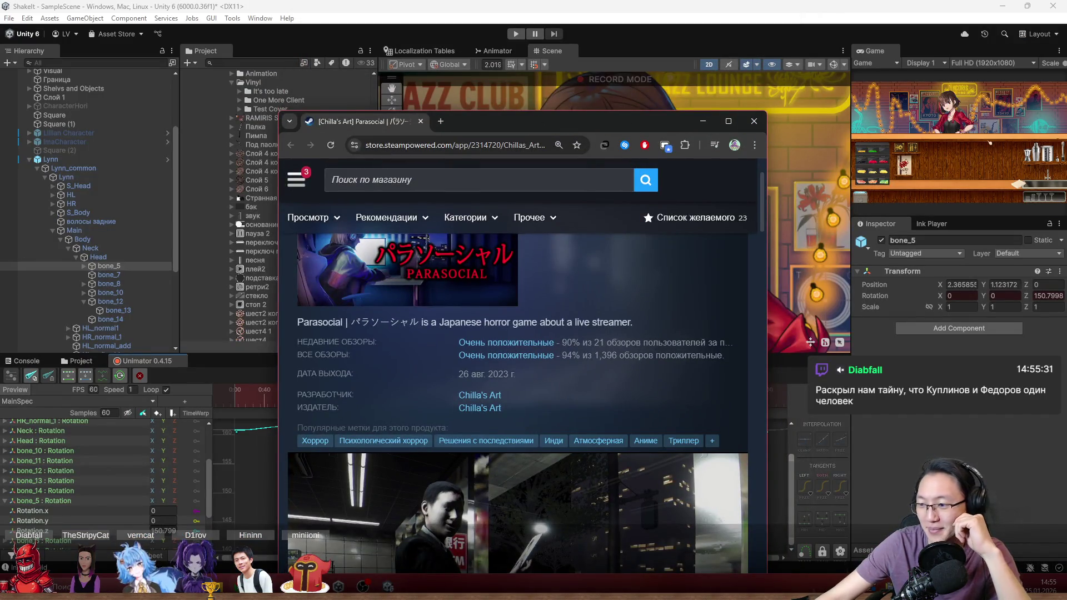
Close the Steam browser, frame Lynn's face in the Scene view, and scrub the playhead near frame 54.
click(754, 121)
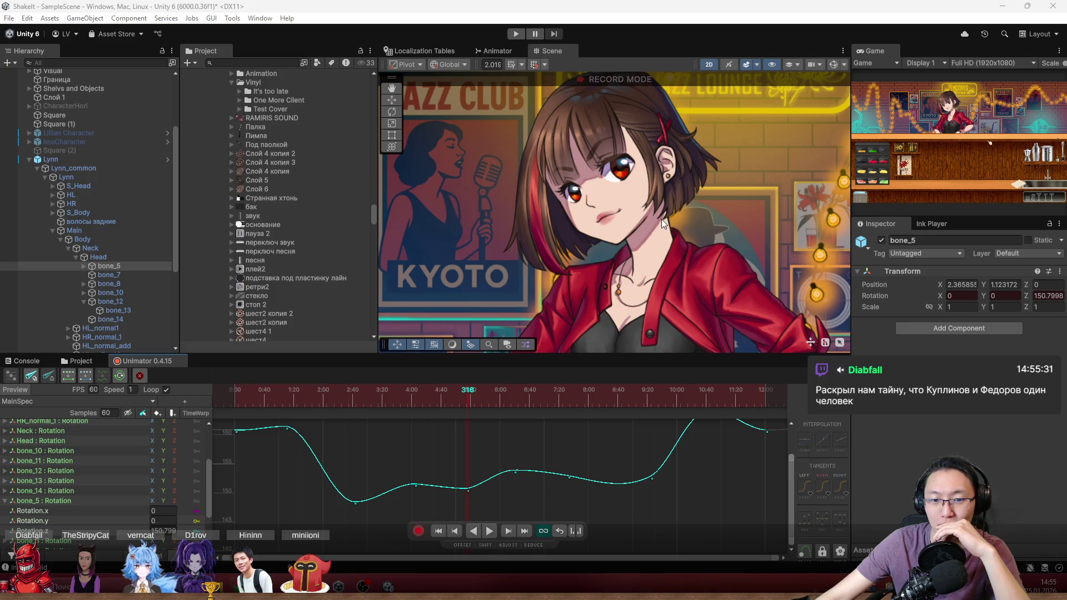
drag(661, 219, 609, 199)
scroll(644, 191, down, 2)
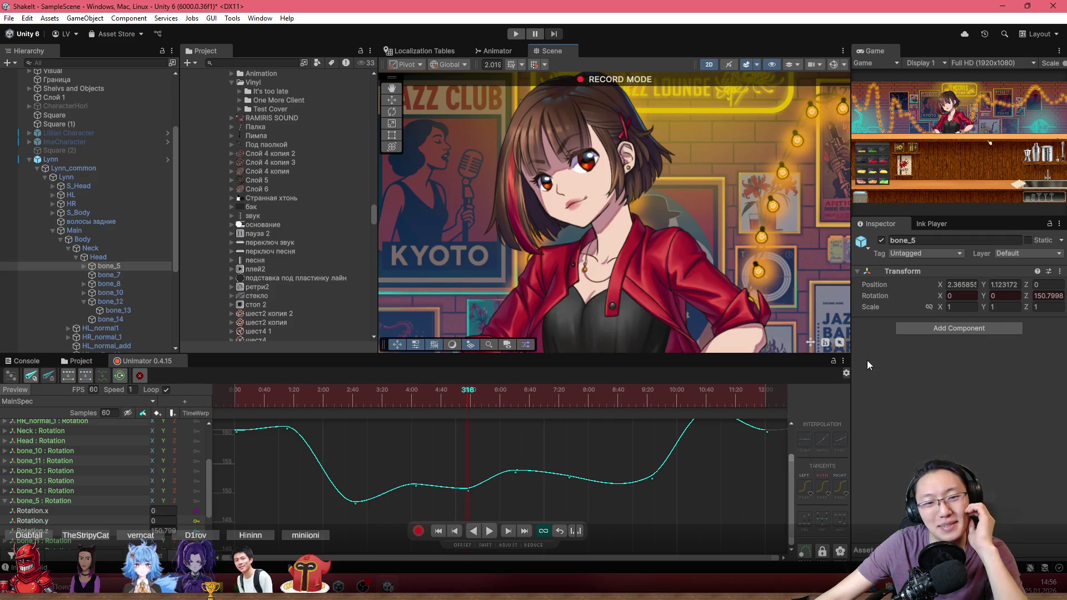
scroll(446, 455, up, 2)
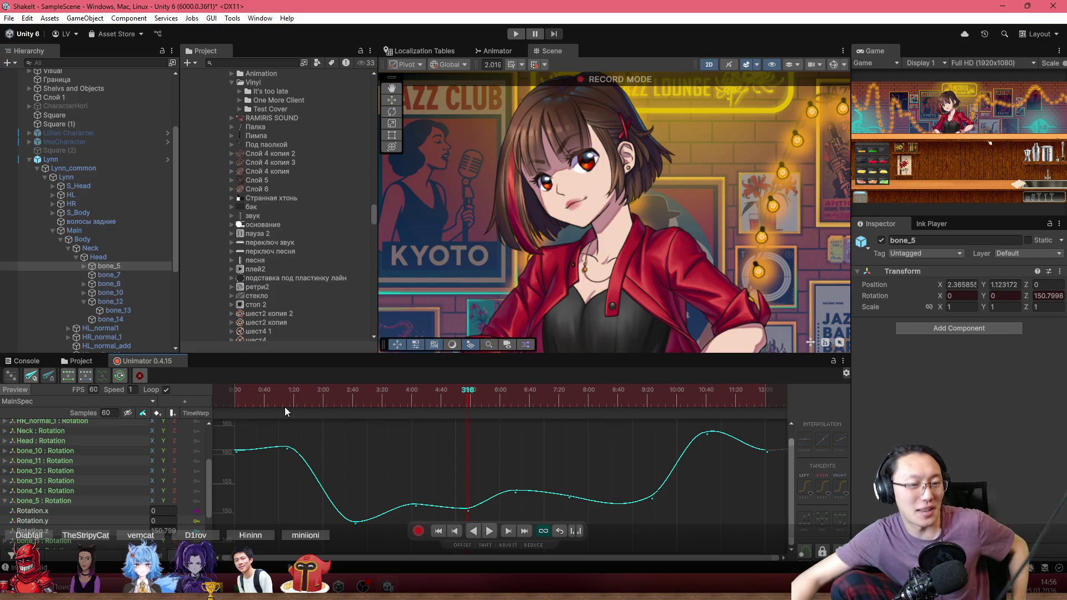
click(274, 398)
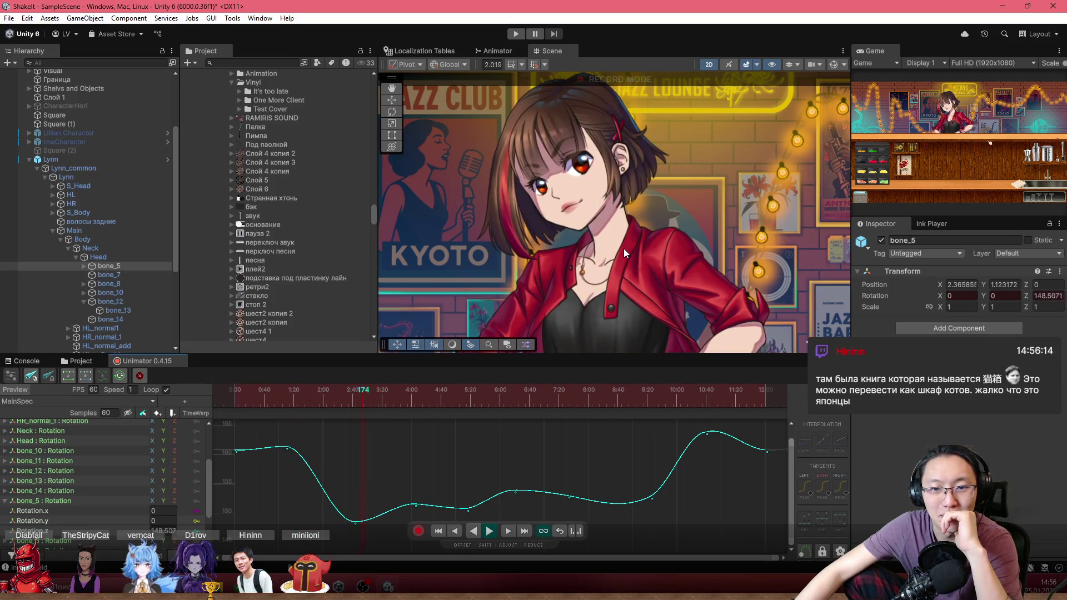
click(289, 392)
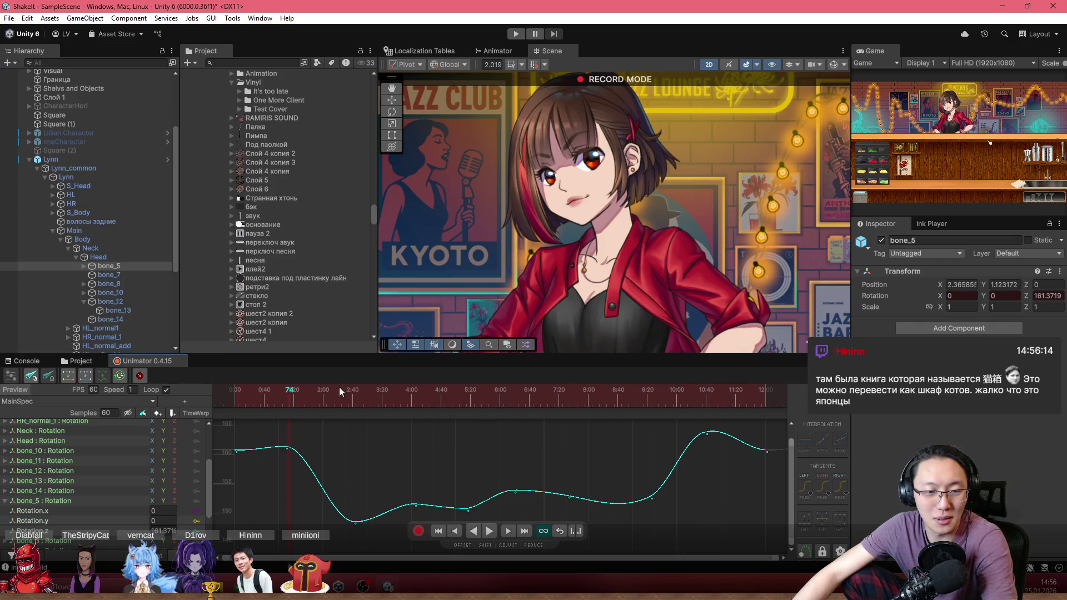
scroll(503, 166, up, 4)
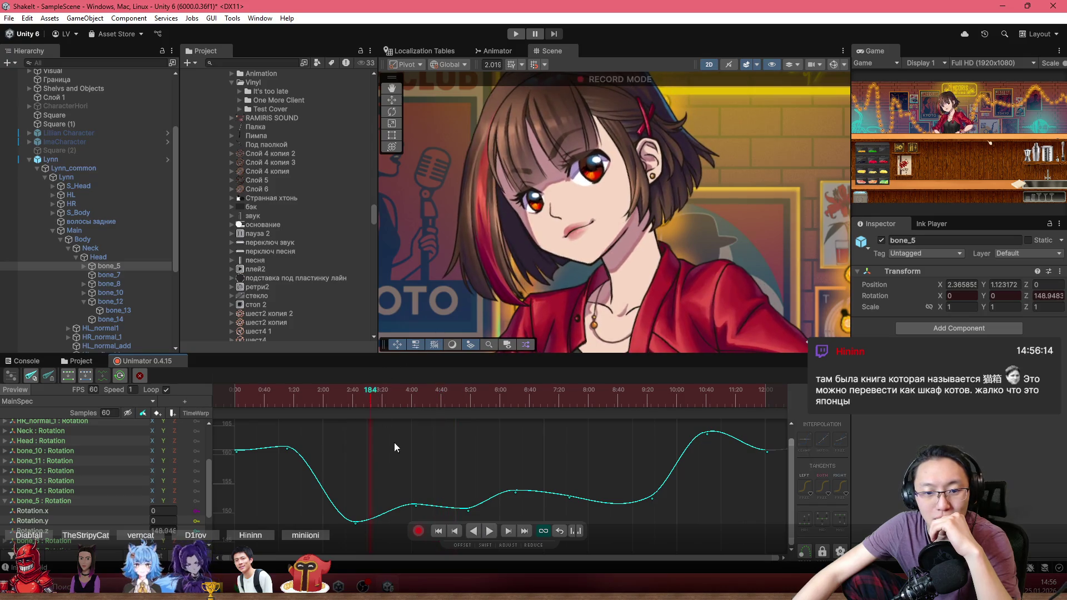
Lower the dip key and shift the early peak key to about frame 53 near 181.7.
drag(415, 505, 414, 515)
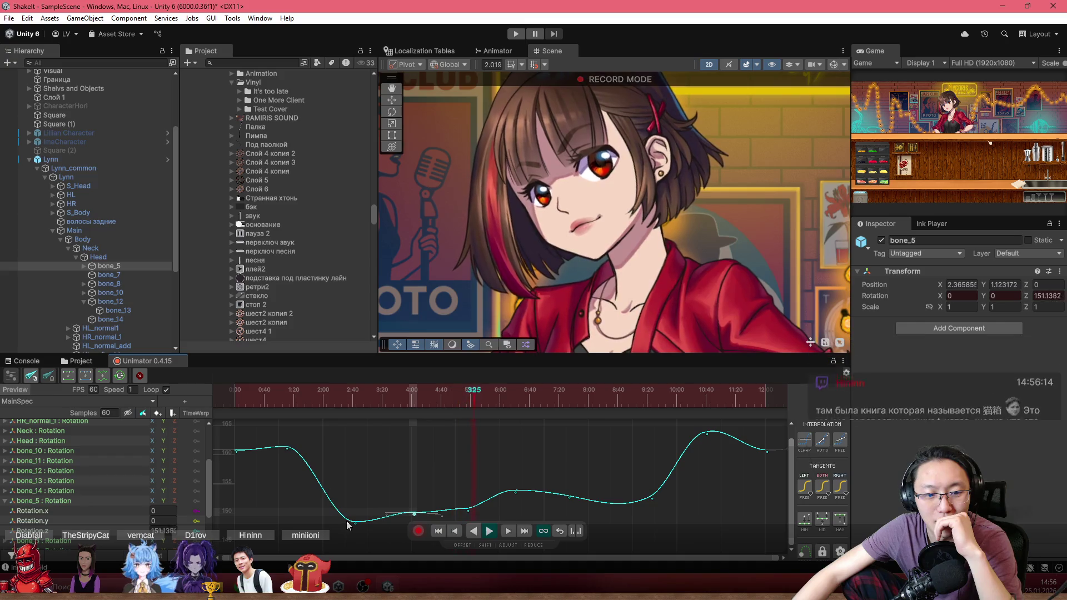
mouse_move(369, 408)
mouse_down()
mouse_move(225, 401)
mouse_move(305, 408)
mouse_up()
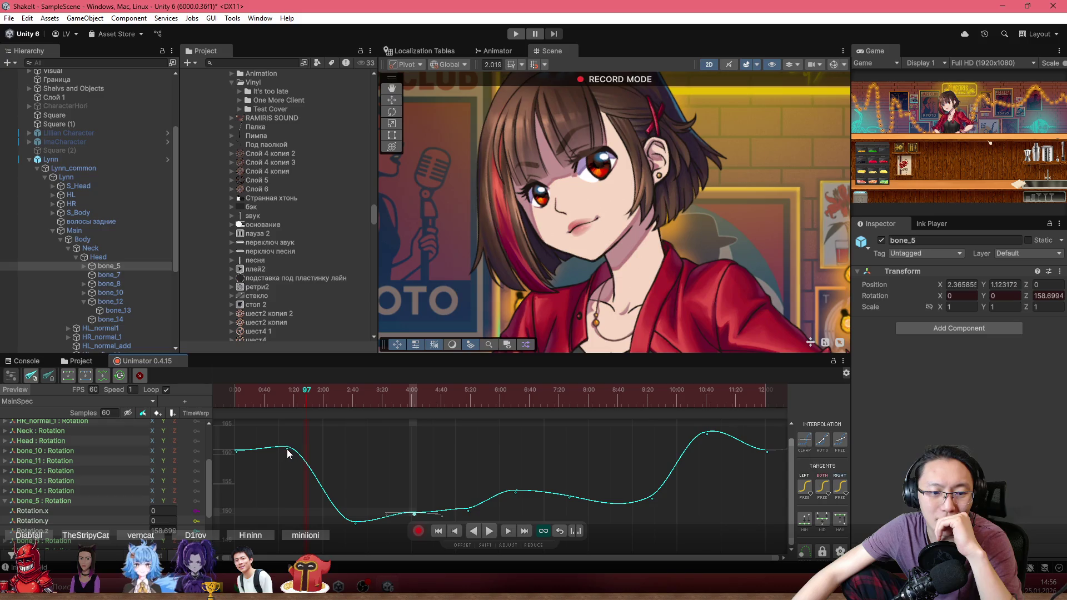
drag(288, 451, 276, 447)
drag(269, 404, 257, 404)
key(space)
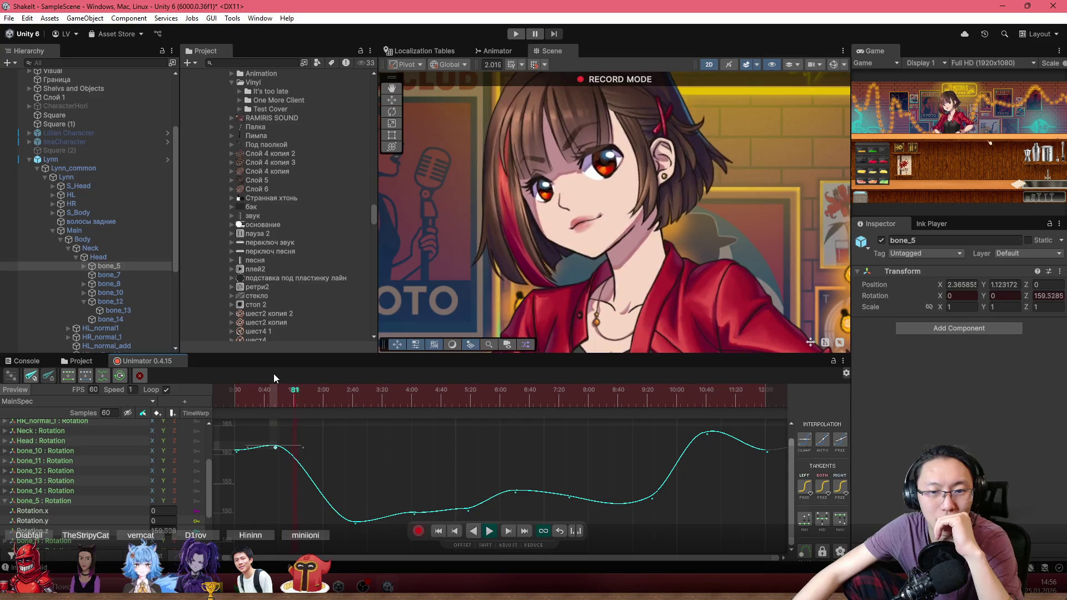
mouse_move(323, 392)
mouse_down()
mouse_move(307, 402)
mouse_move(342, 412)
mouse_up()
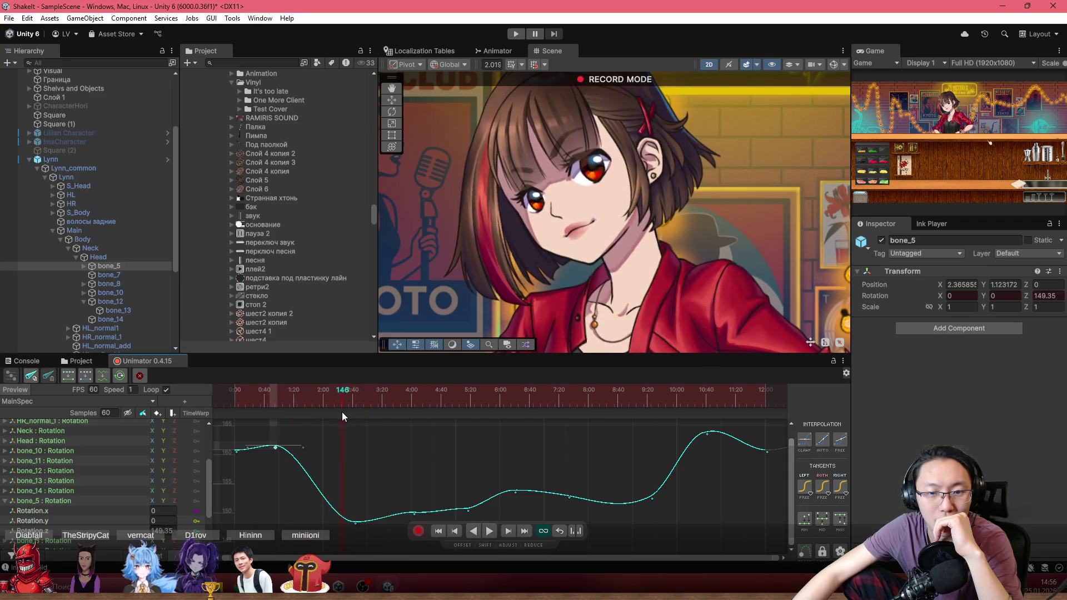
click(356, 523)
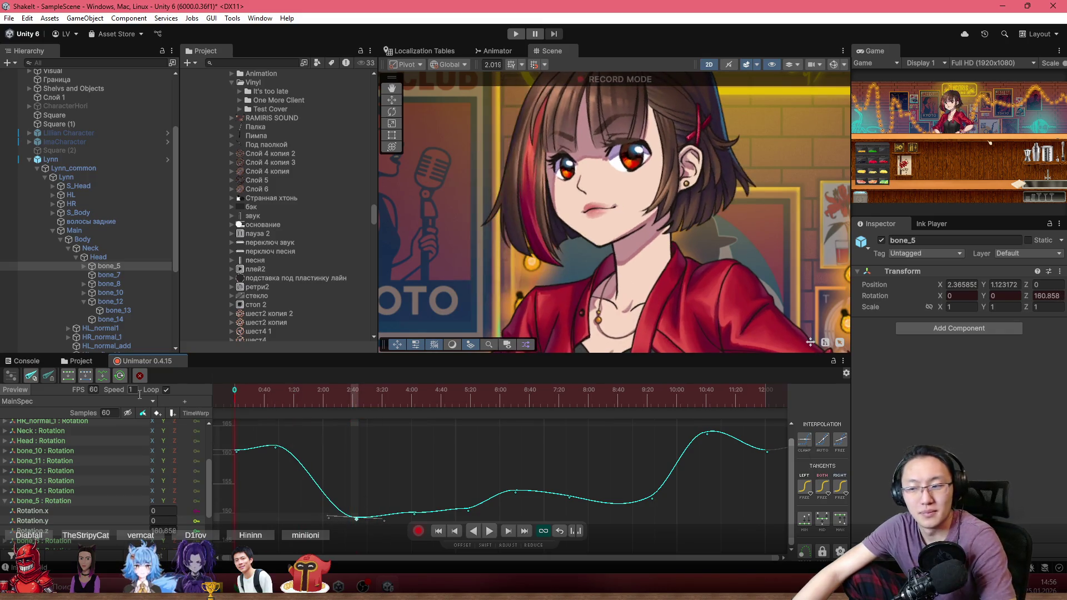
Replay the head sway from frame 175 and box-select the middle bone_5 keys to flatten them.
key(space)
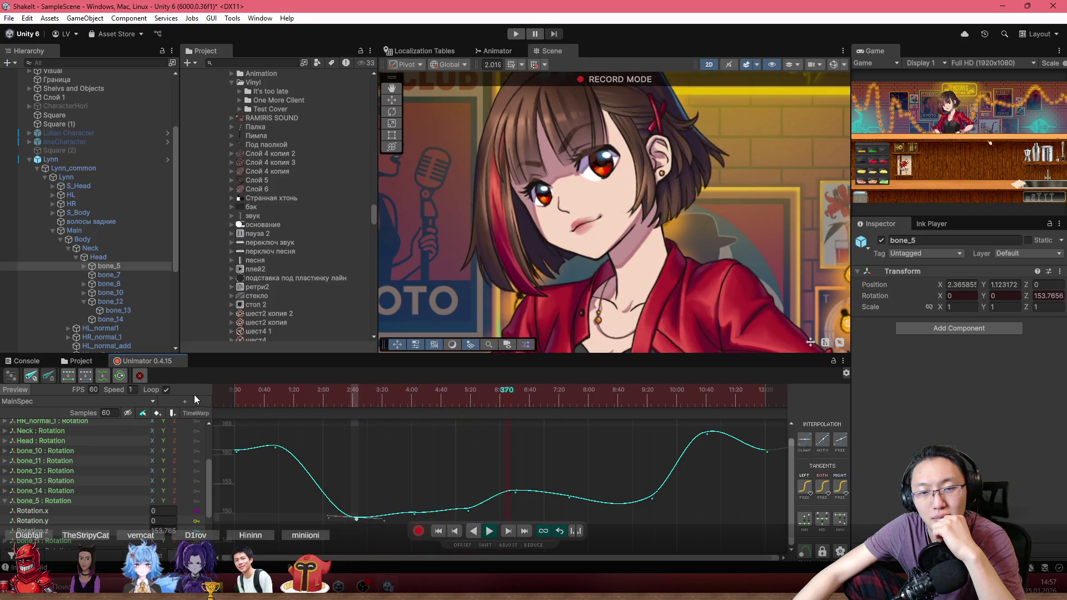
click(363, 404)
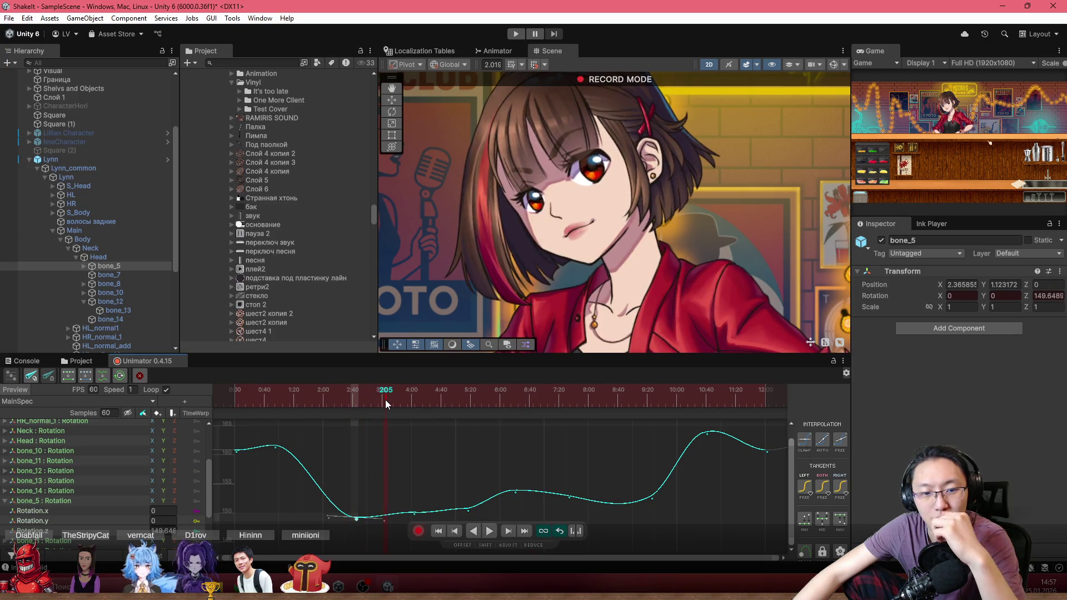
key(space)
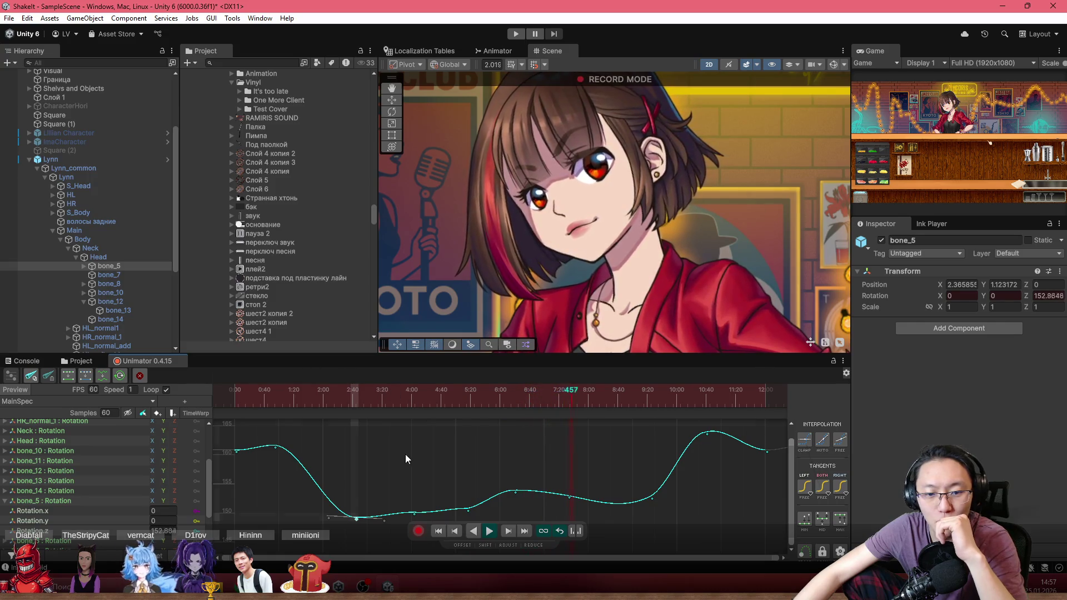
mouse_move(406, 453)
mouse_down()
mouse_move(569, 560)
mouse_move(583, 555)
mouse_up()
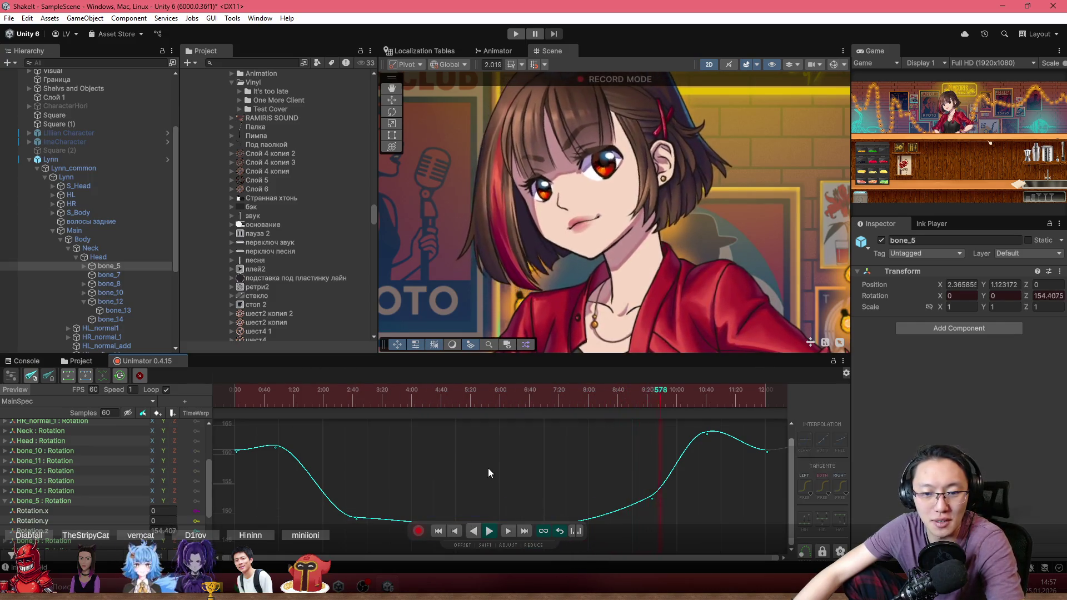
scroll(488, 468, down, 1)
scroll(459, 460, up, 1)
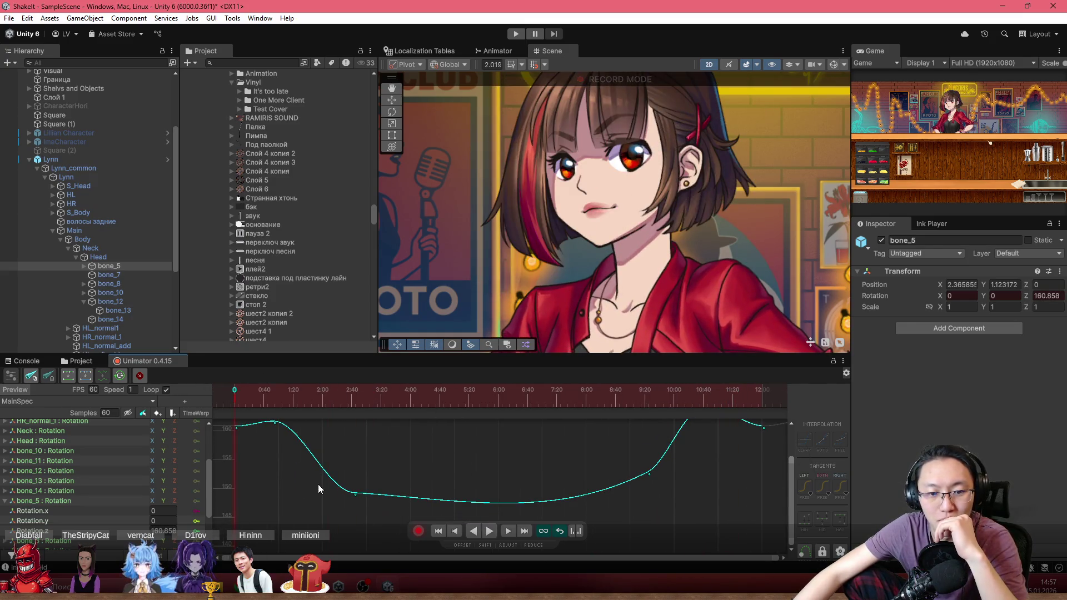
scroll(350, 490, up, 1)
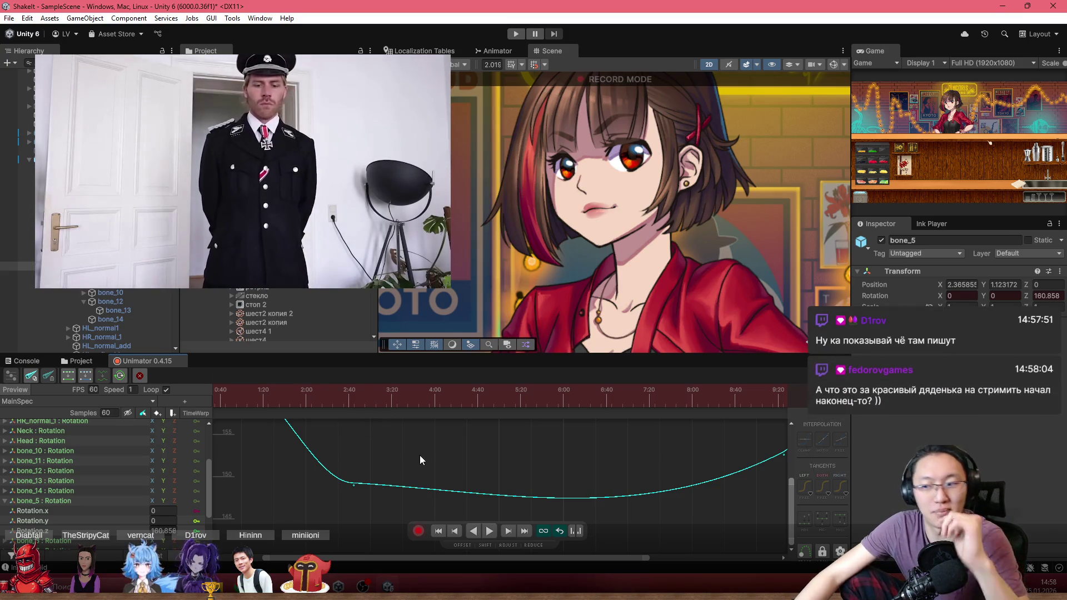
scroll(387, 491, down, 1)
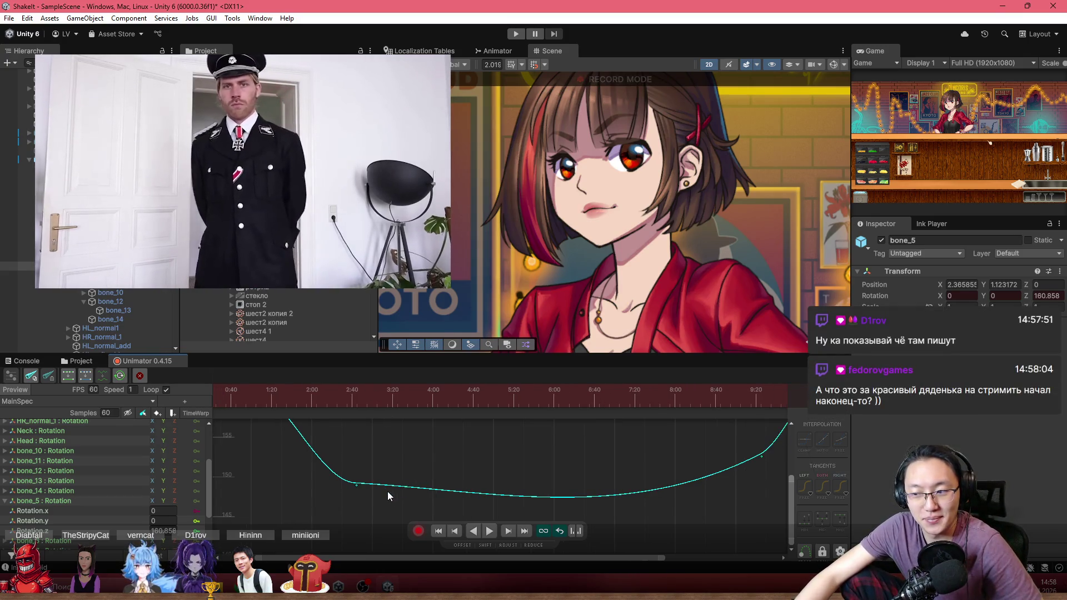
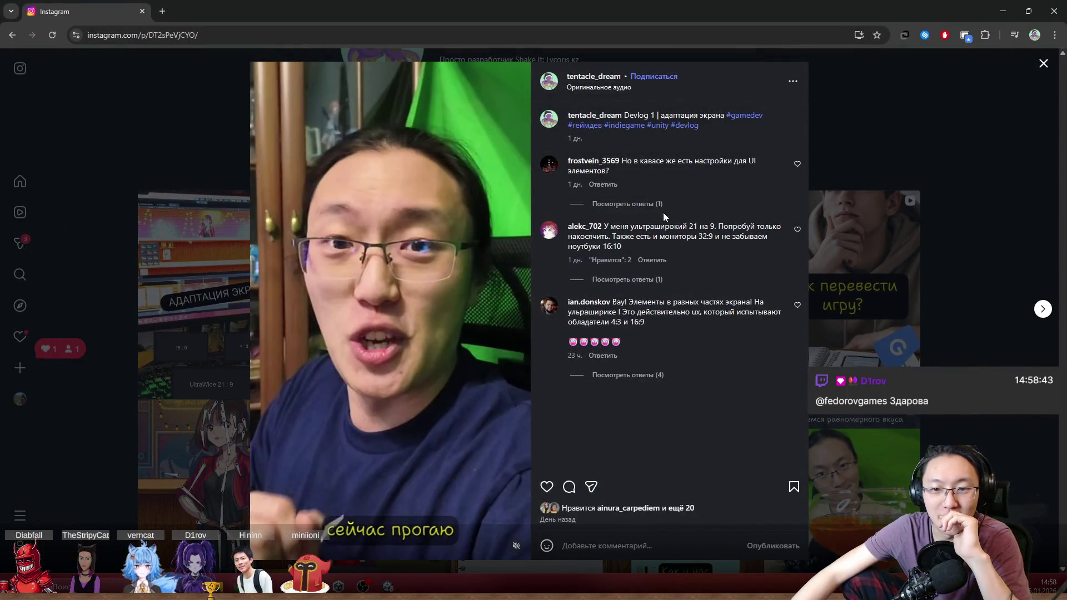
Like the ultrawide-display comment on the Instagram devlog post and return to Unity.
mouse_move(621, 302)
mouse_down()
mouse_move(737, 305)
mouse_move(730, 316)
mouse_up()
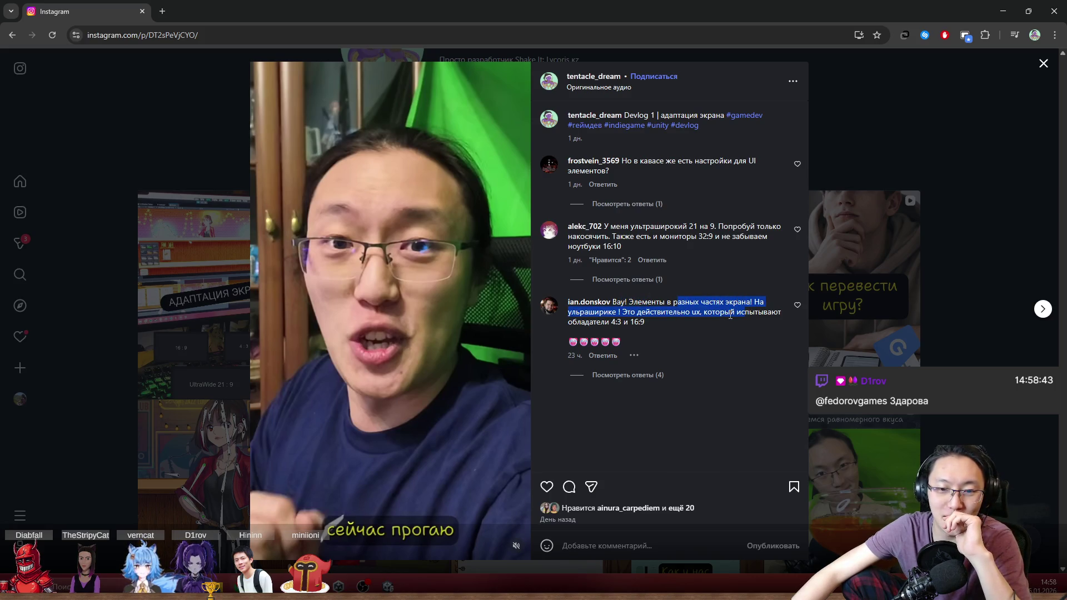
drag(617, 312, 725, 322)
click(674, 312)
double_click(616, 325)
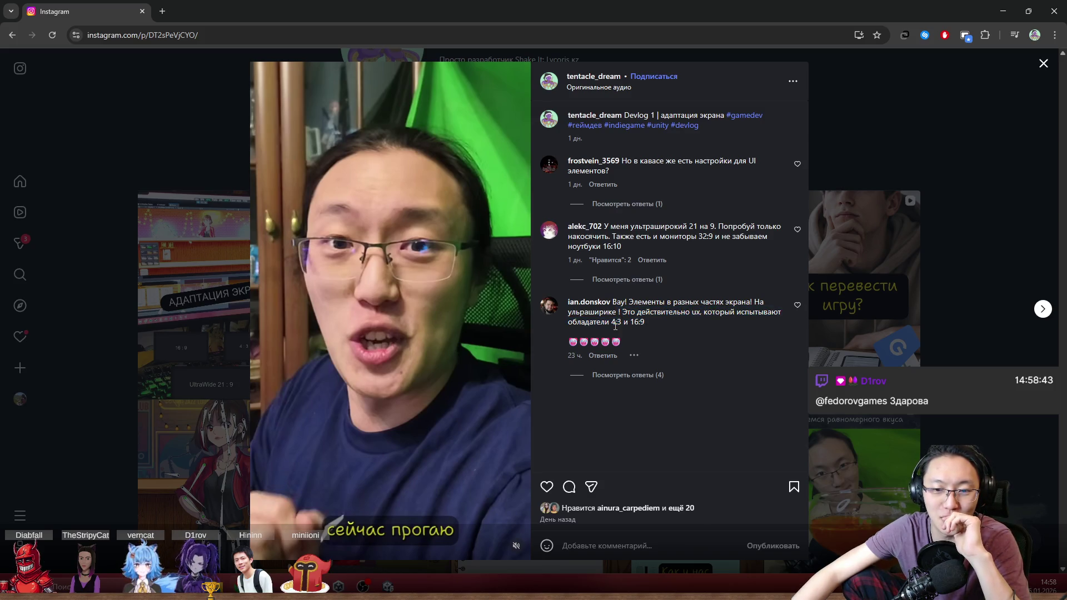
drag(617, 324, 669, 317)
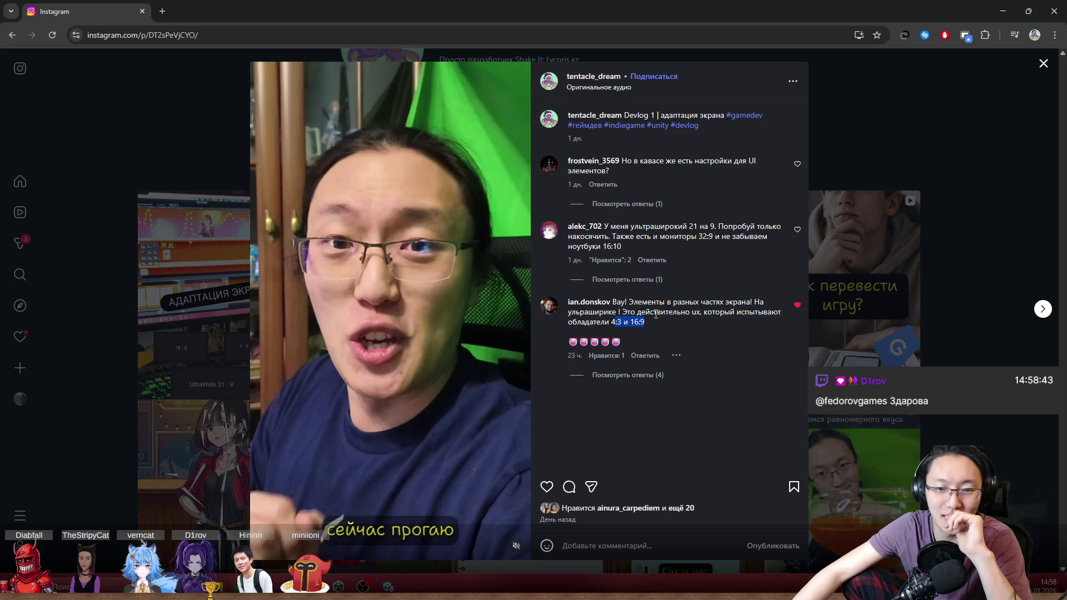
click(626, 316)
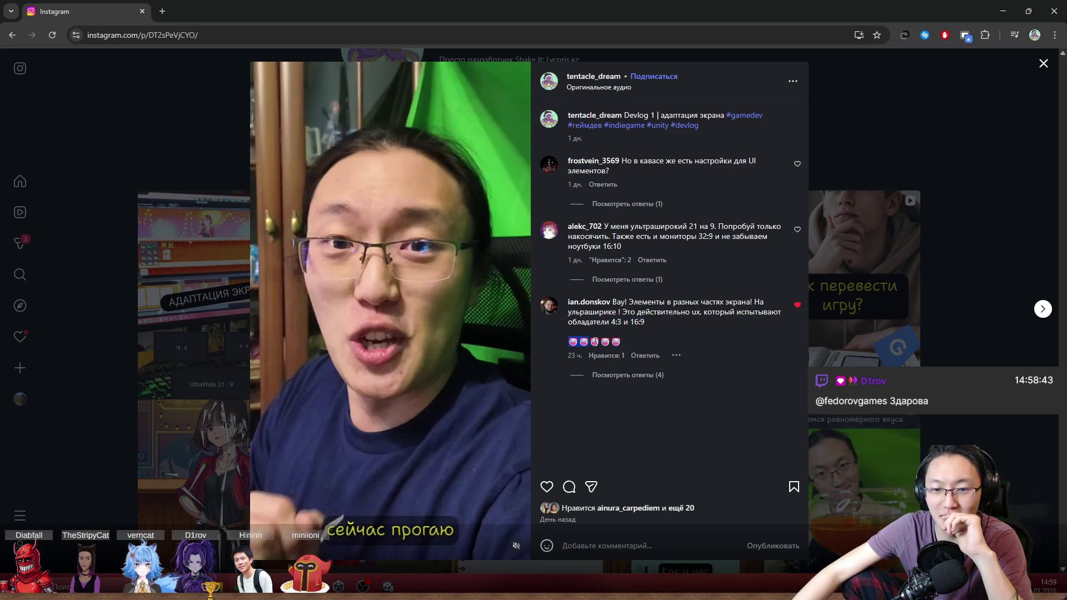
click(664, 316)
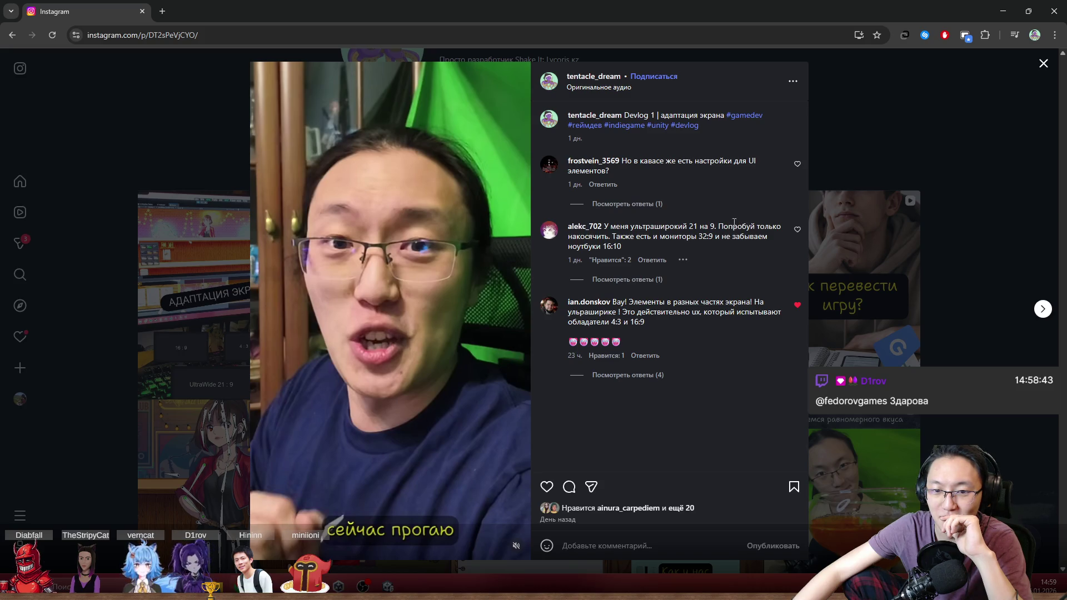
key(alt+Tab)
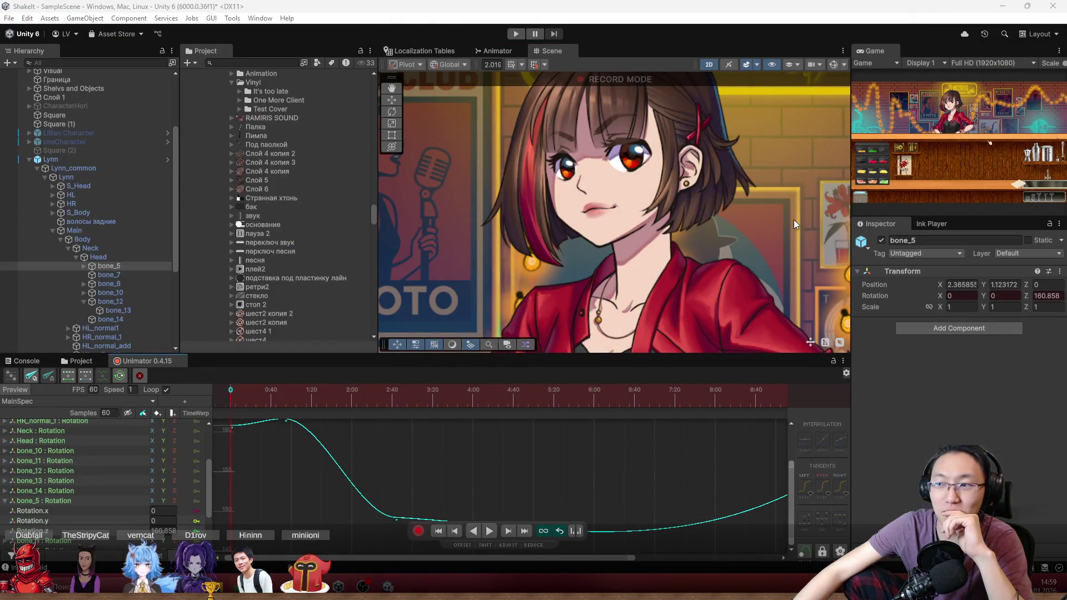
Flatten the left tangent of bone_5's low rotation keyframe at frame 163.
scroll(712, 247, down, 5)
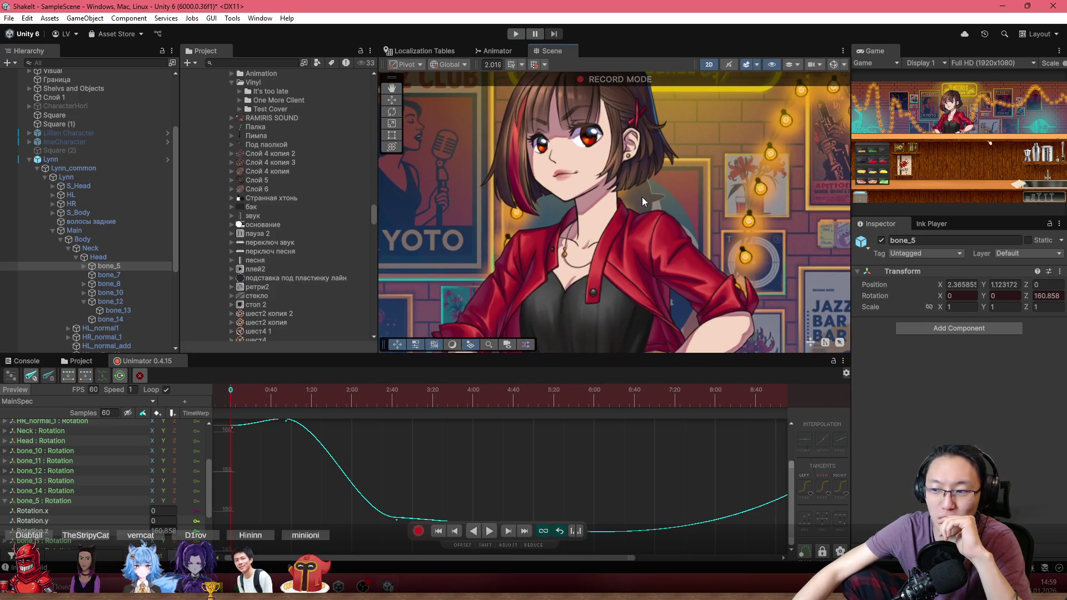
scroll(649, 258, down, 3)
scroll(494, 436, down, 3)
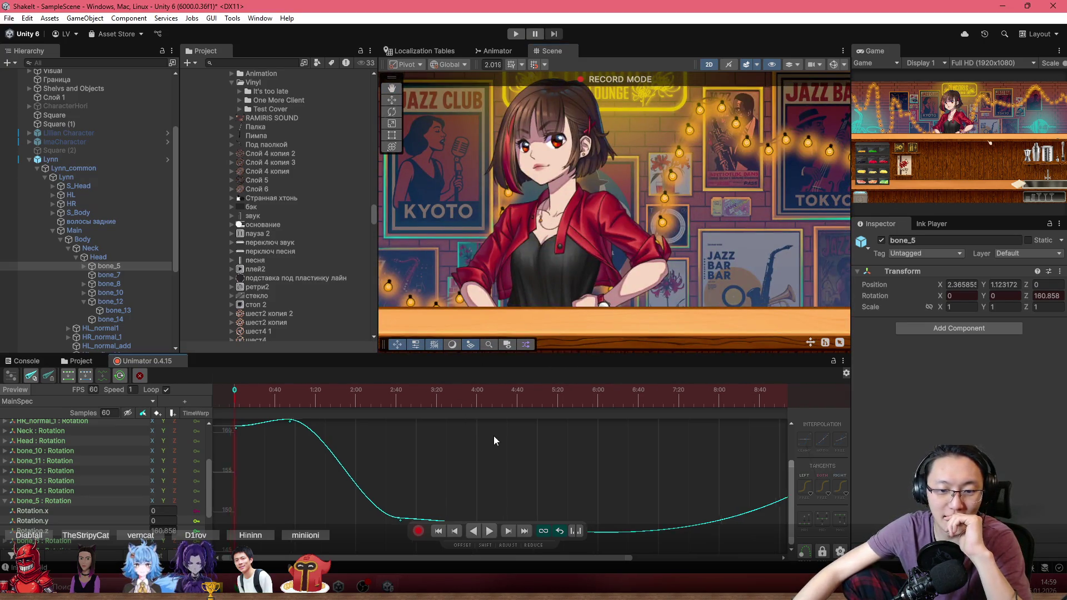
click(393, 479)
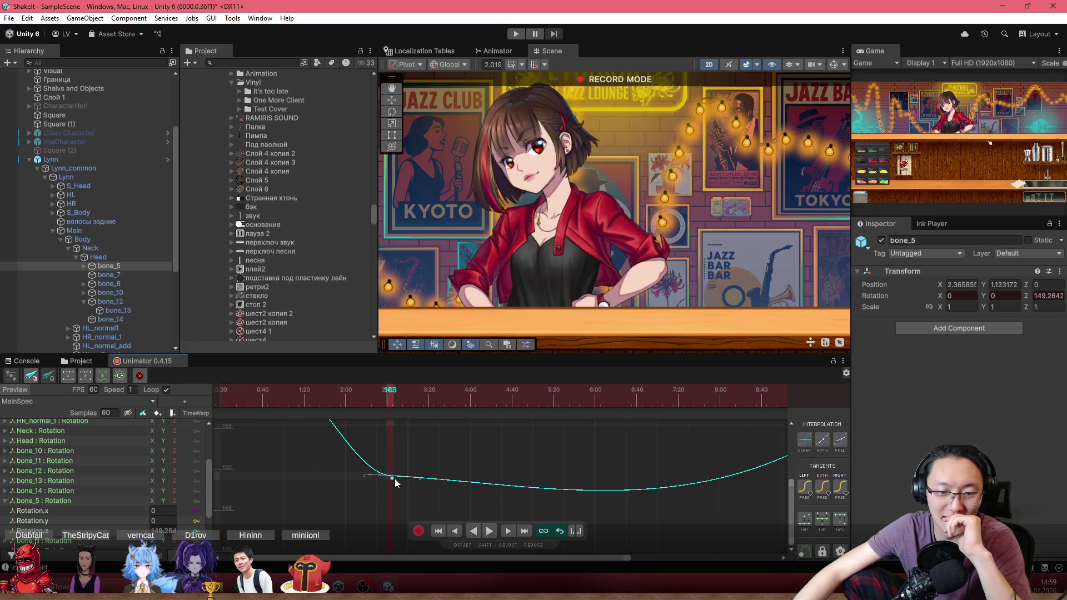
drag(364, 476, 359, 476)
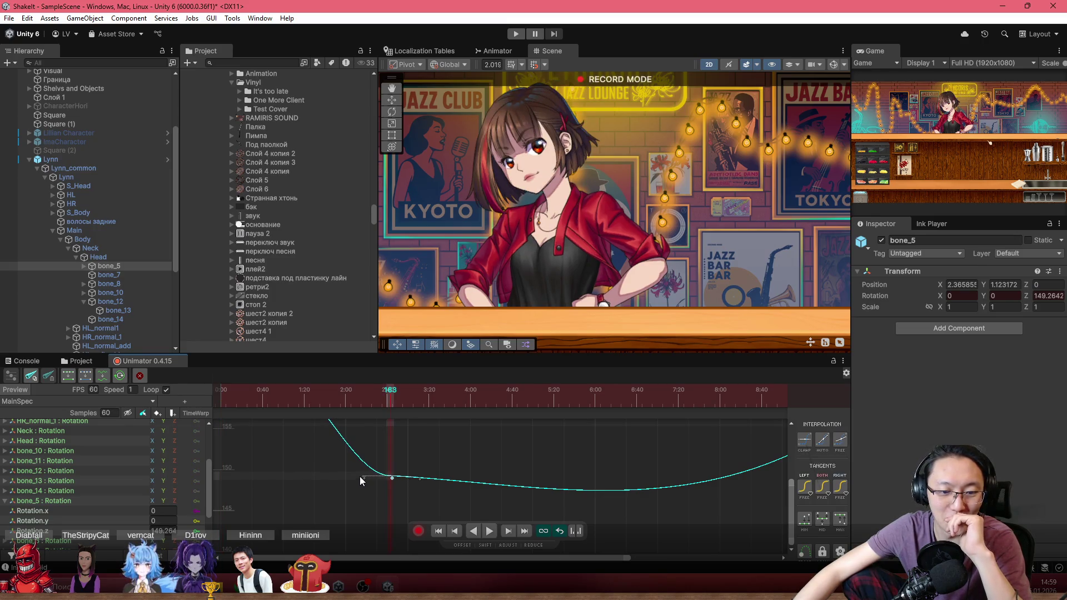
Flatten the left tangent of the rising keyframe at frame 564, then view the whole curve.
scroll(556, 473, down, 2)
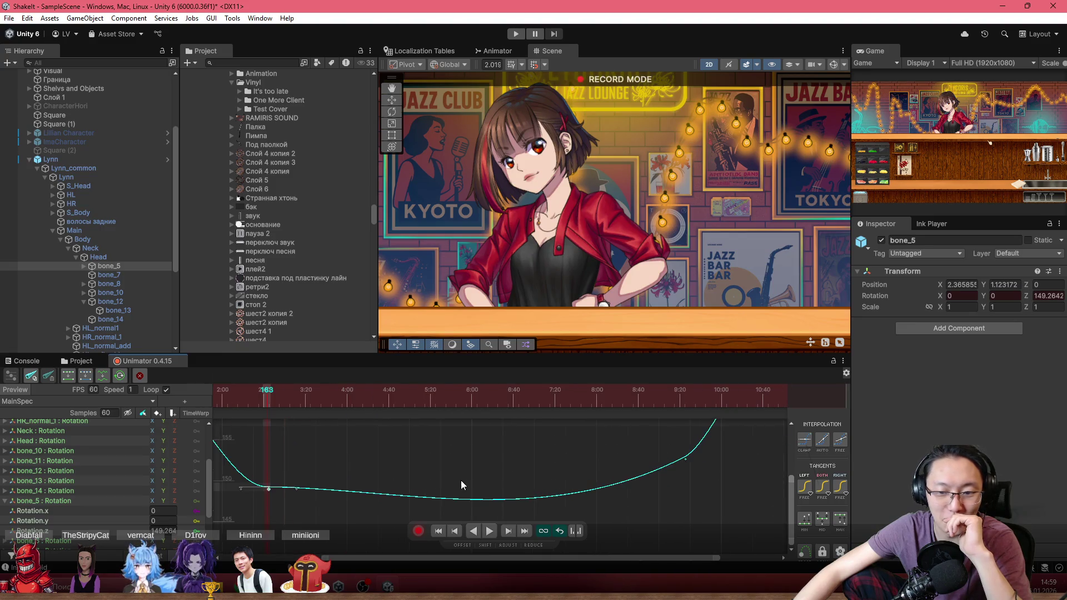
click(681, 460)
drag(659, 471, 656, 469)
scroll(632, 483, down, 5)
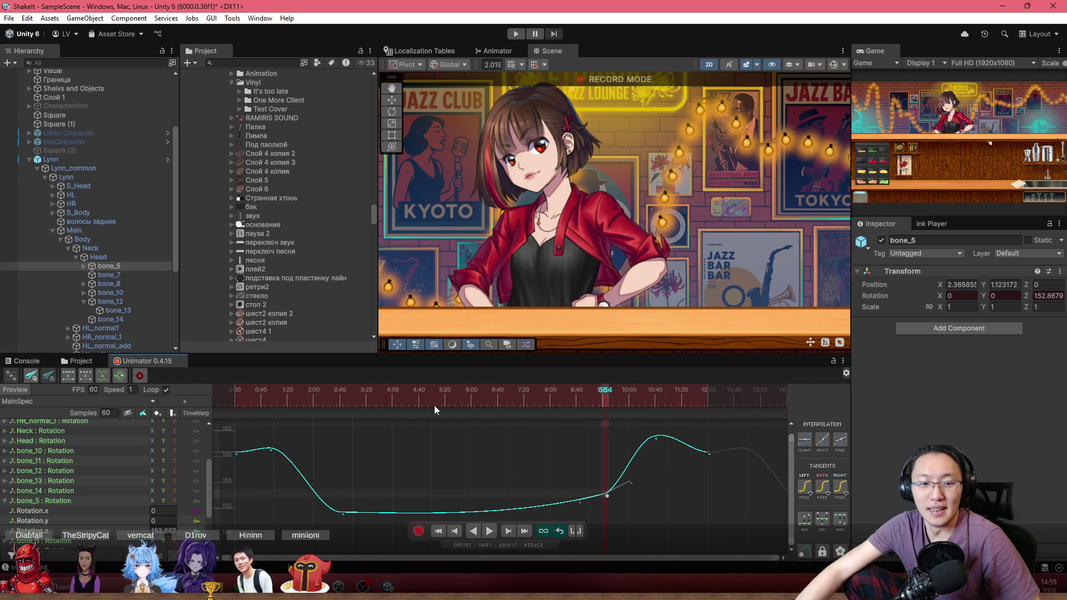
drag(435, 405, 151, 408)
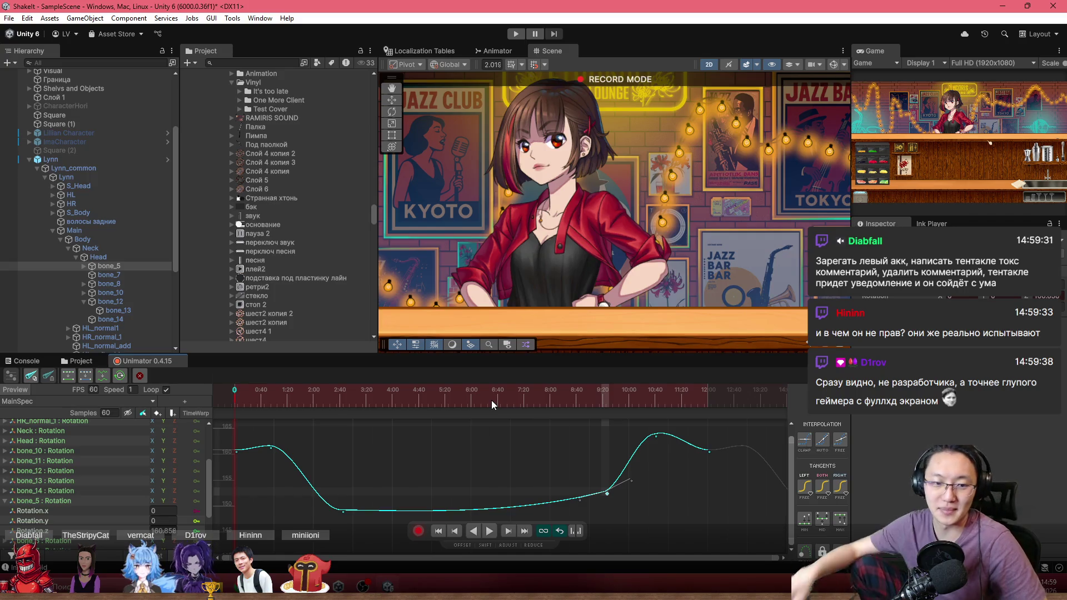
Preview the animation and scrub the playhead back to around 1:56.
click(243, 395)
scroll(541, 172, up, 2)
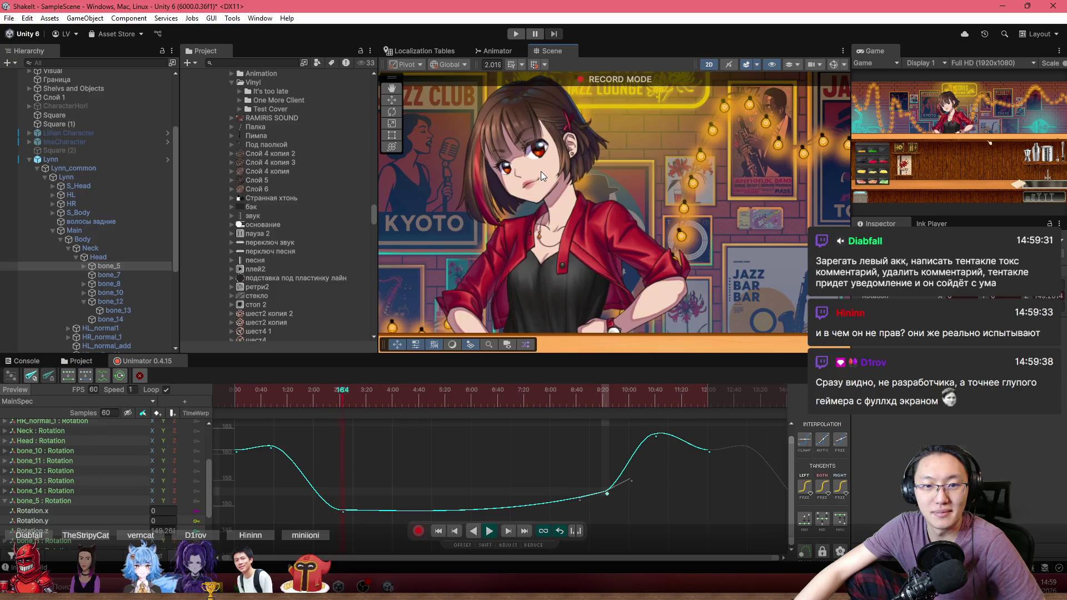
drag(296, 393, 336, 399)
scroll(360, 511, up, 2)
Add keyframes at 1:94 and 3:34 to form a small bump inside the dip near 150.
click(363, 514)
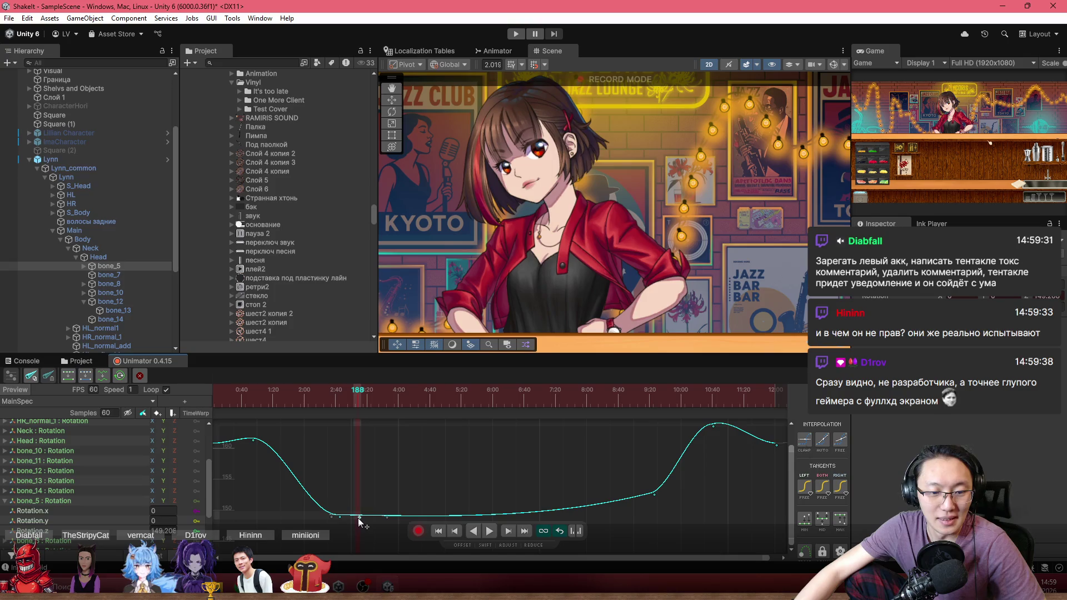
double_click(363, 511)
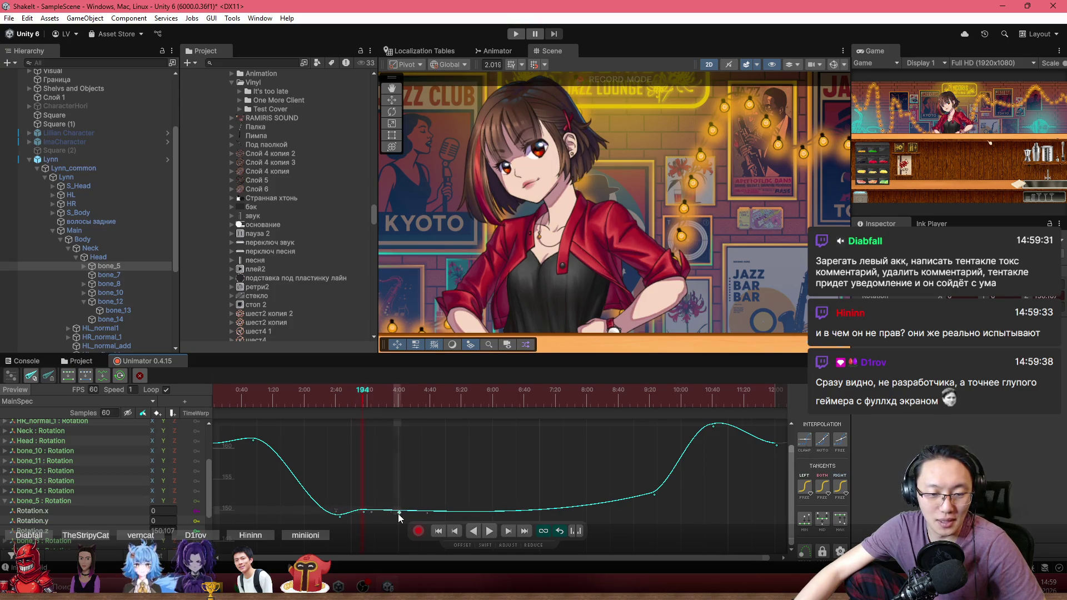
double_click(379, 516)
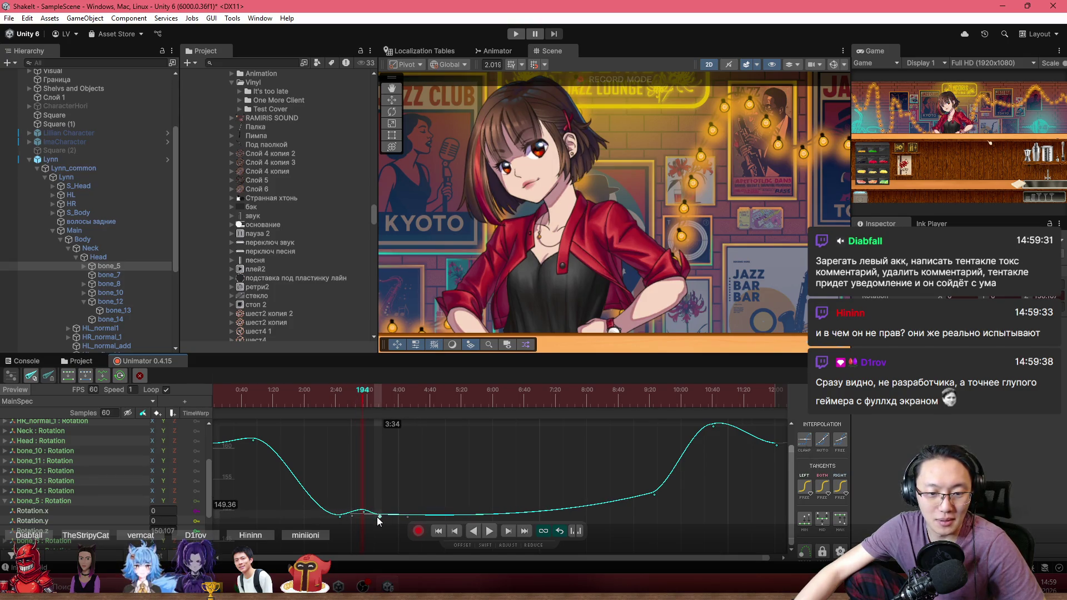
mouse_move(326, 396)
mouse_down()
mouse_move(214, 396)
mouse_move(239, 393)
mouse_up()
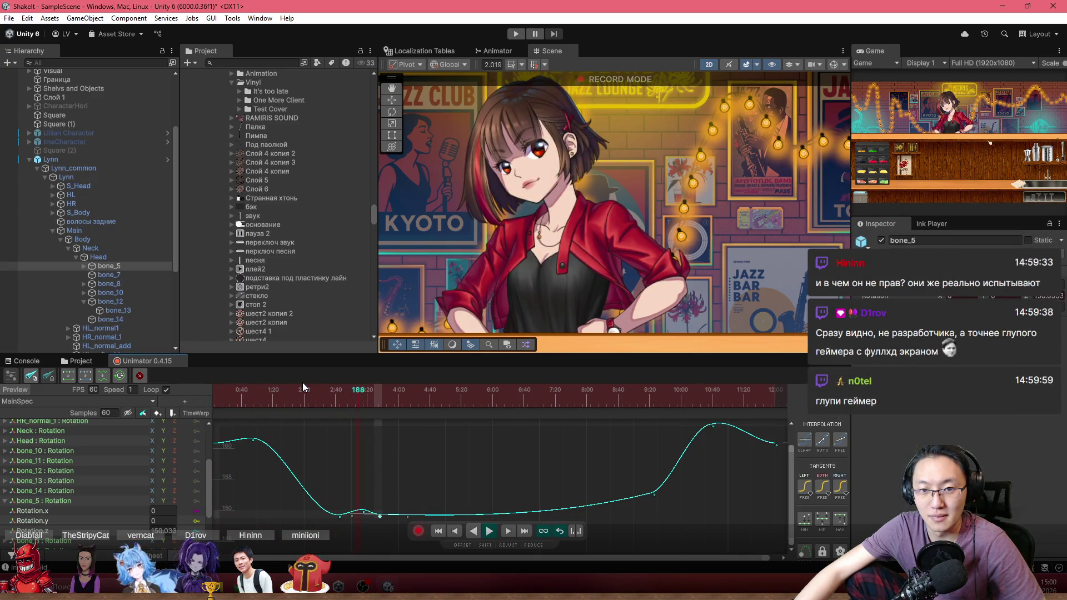
scroll(380, 518, up, 3)
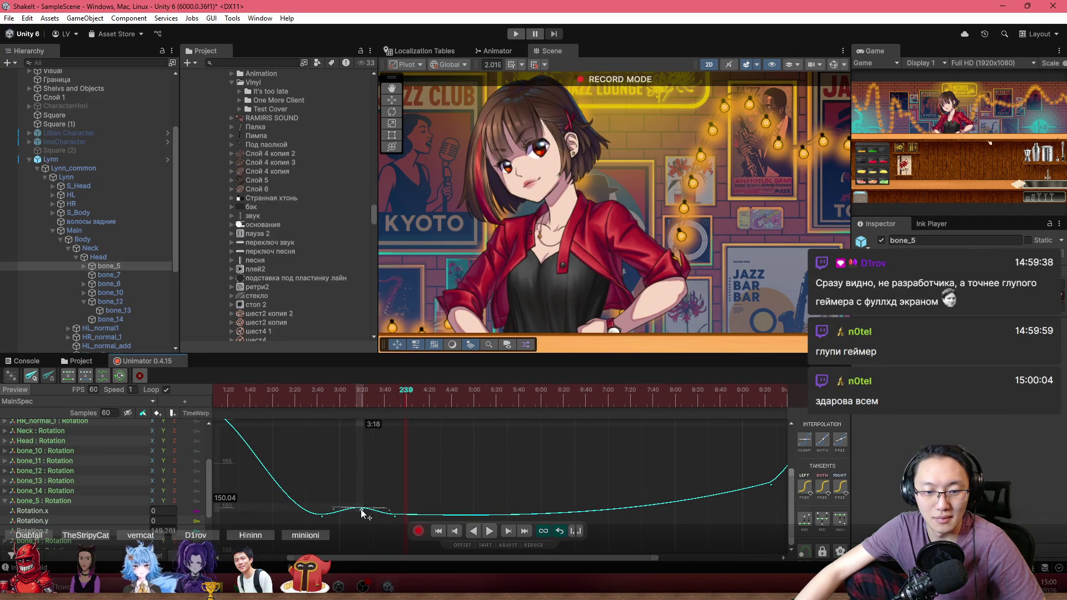
scroll(378, 491, down, 3)
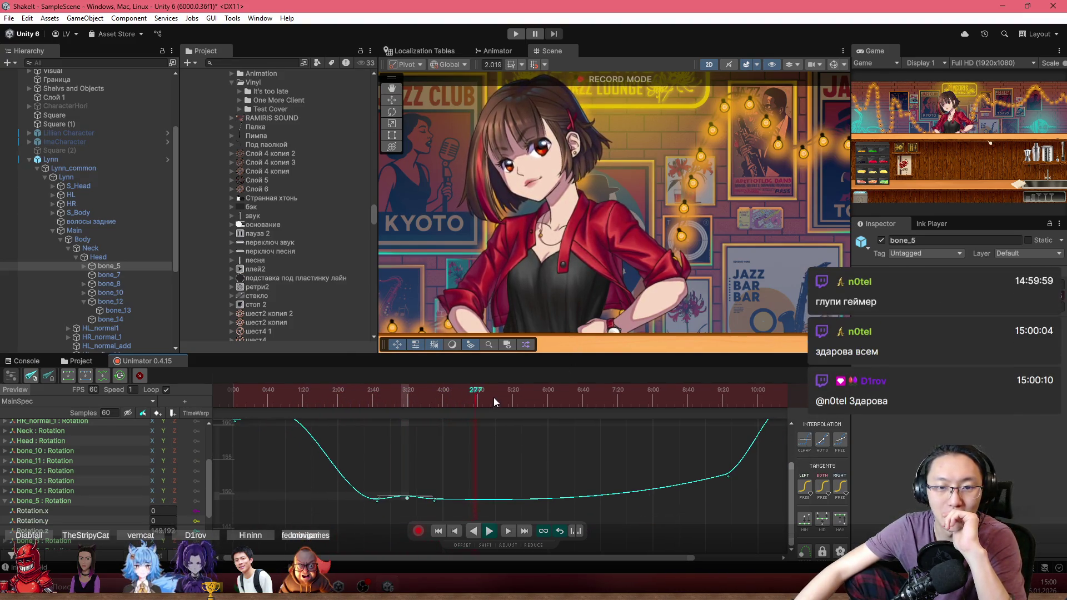
Move the keyframe after the dip to 3:40 at about 150.84 and frame the whole curve.
mouse_move(386, 403)
mouse_down()
mouse_move(284, 391)
mouse_move(360, 414)
mouse_up()
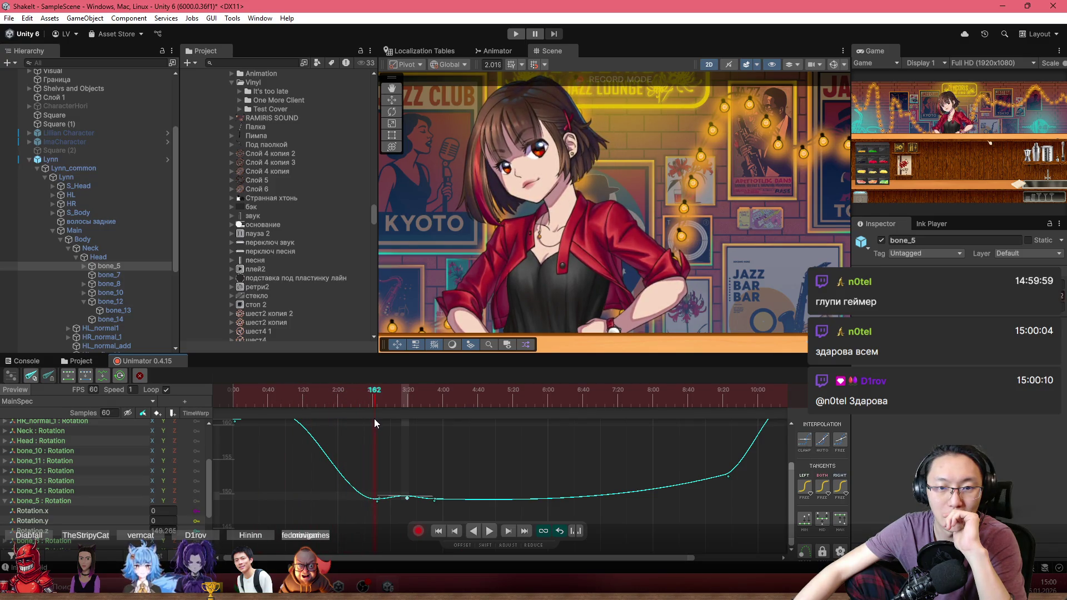
scroll(422, 504, up, 2)
drag(405, 496, 436, 500)
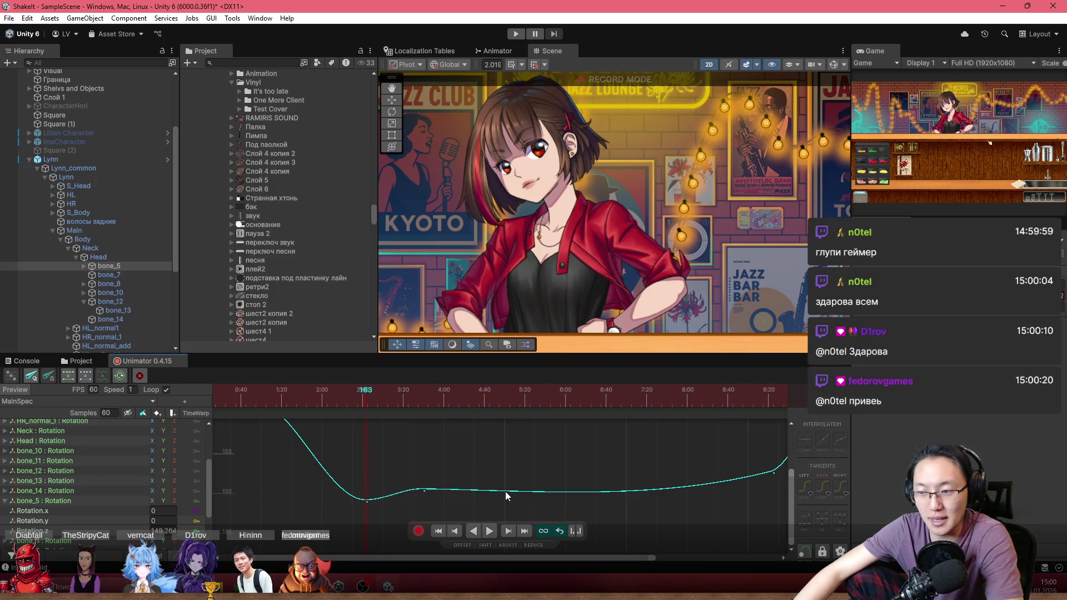
drag(433, 500, 425, 491)
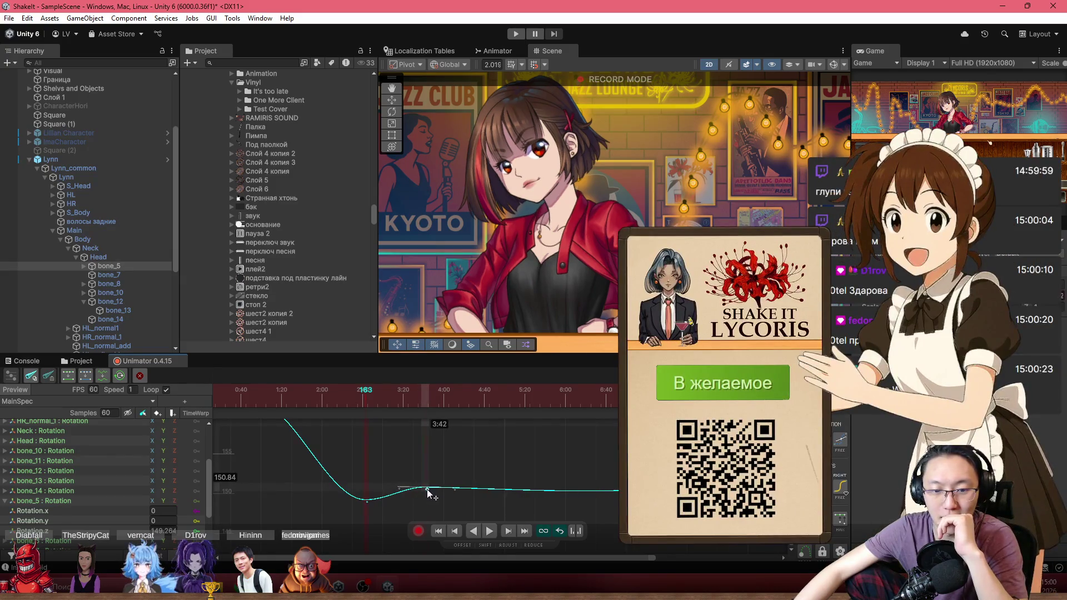
key(f)
Scrub the timeline through frames 97, 134 and 79 to check the motion.
click(310, 396)
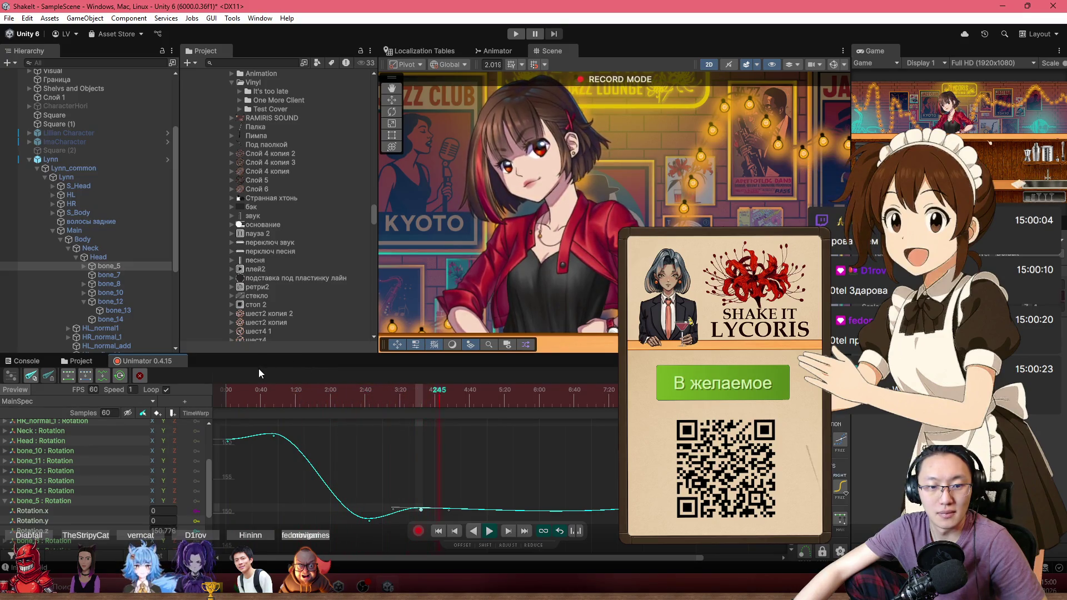
click(343, 412)
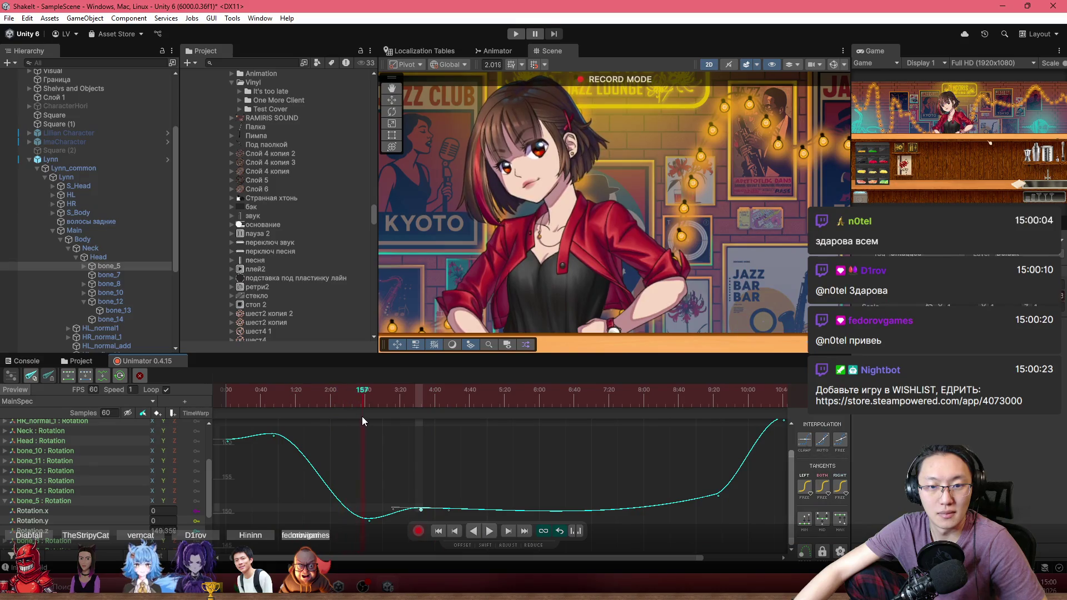
drag(396, 423, 295, 439)
scroll(437, 511, up, 2)
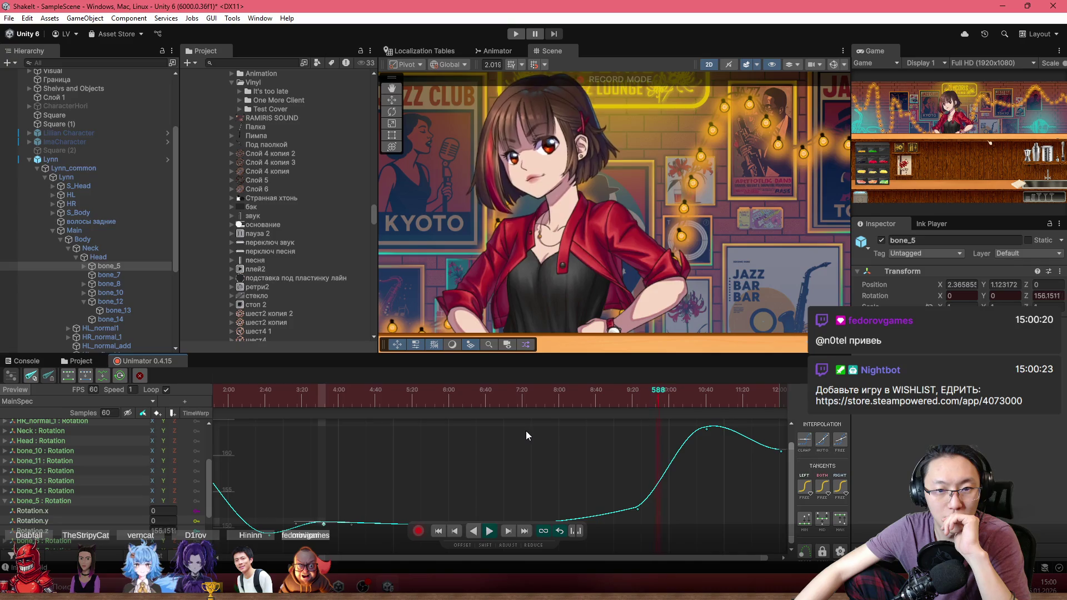
Lower bone_5's peak rotation keyframe to about 155.84 for a gentle rise.
click(653, 395)
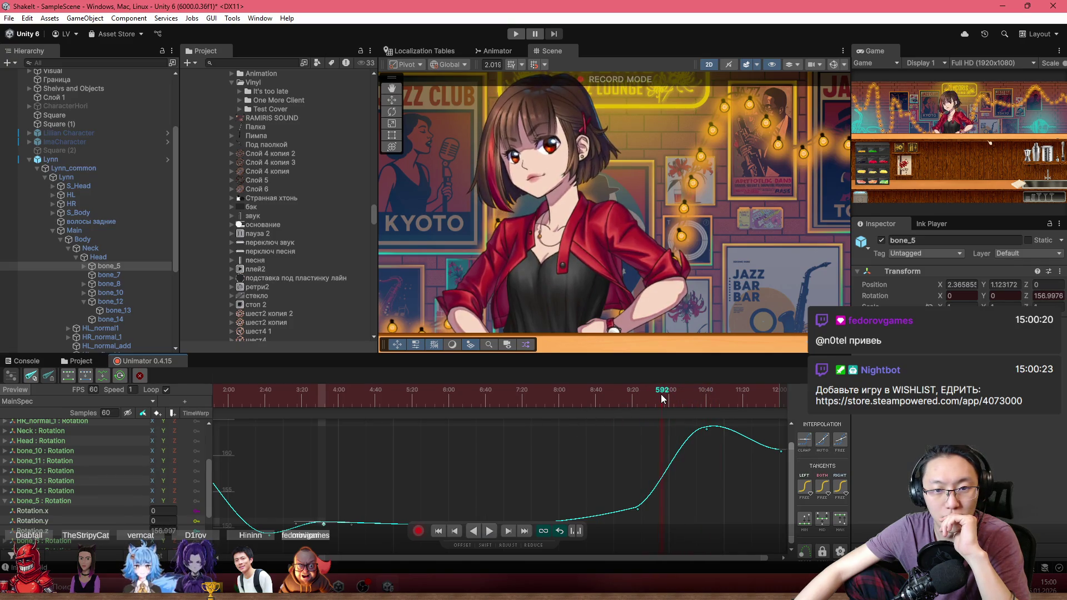
scroll(696, 427, down, 1)
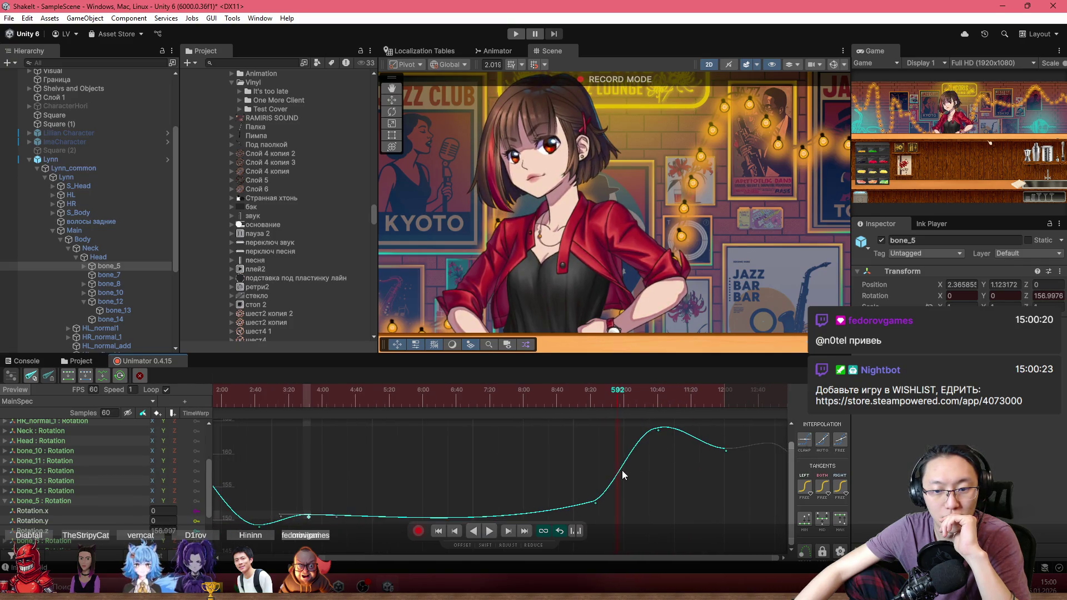
mouse_move(658, 429)
mouse_down()
mouse_move(667, 487)
mouse_move(671, 478)
mouse_up()
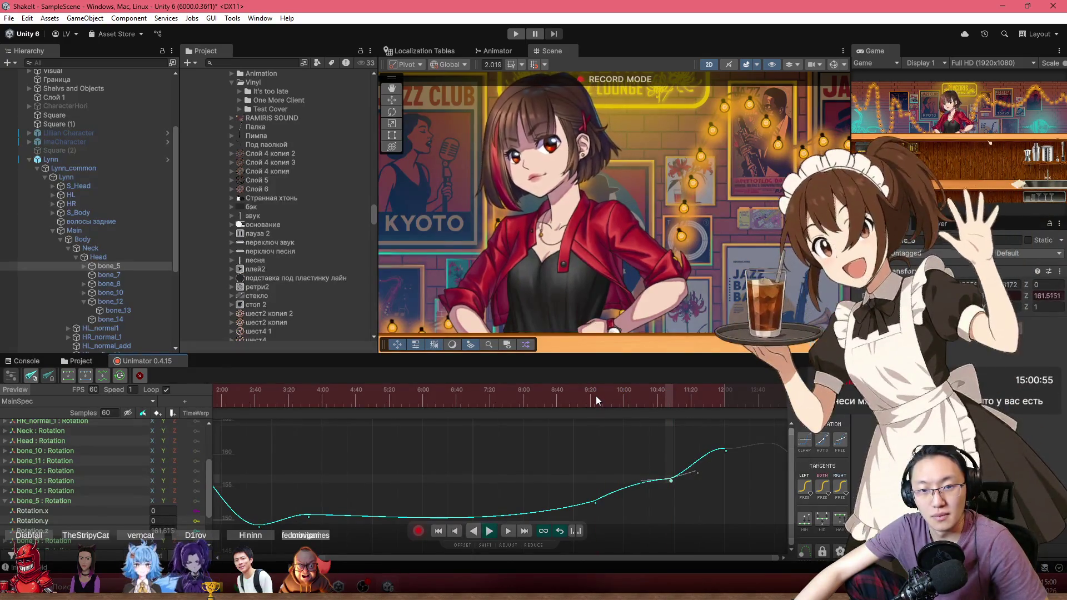
Play the animation and check the pose at frames 604, 554, 630, 568 and 592.
key(space)
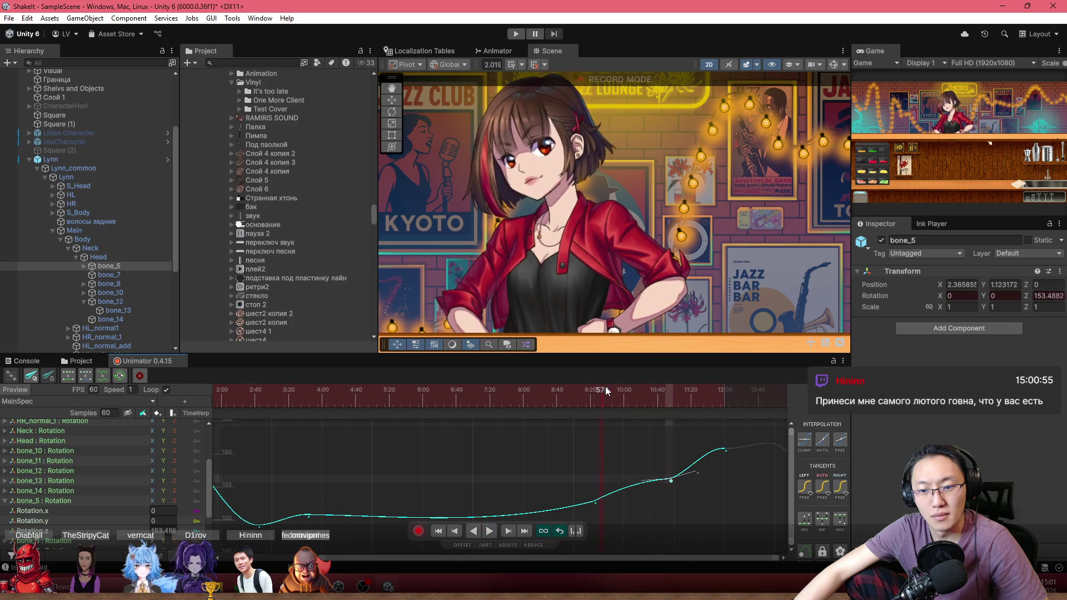
click(627, 390)
drag(640, 393, 585, 403)
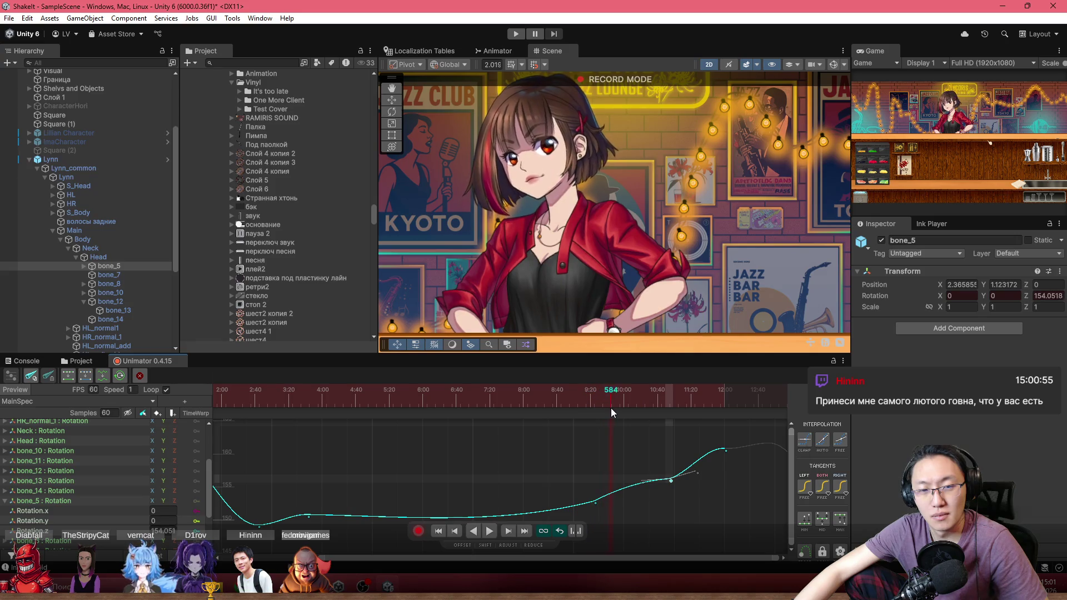
mouse_move(645, 413)
mouse_down()
mouse_move(640, 401)
mouse_move(597, 401)
mouse_up()
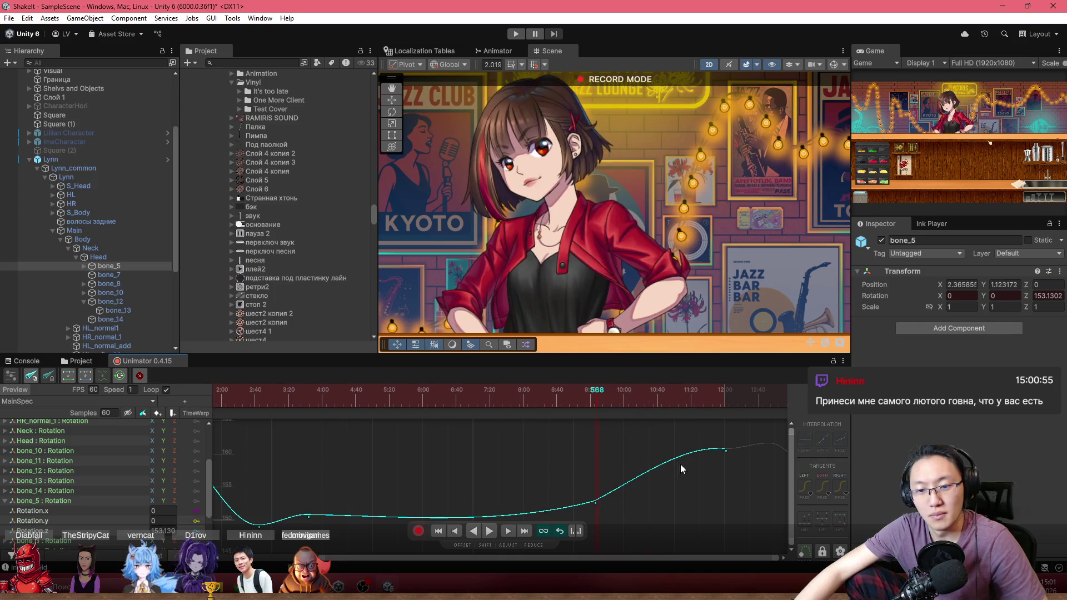
click(725, 450)
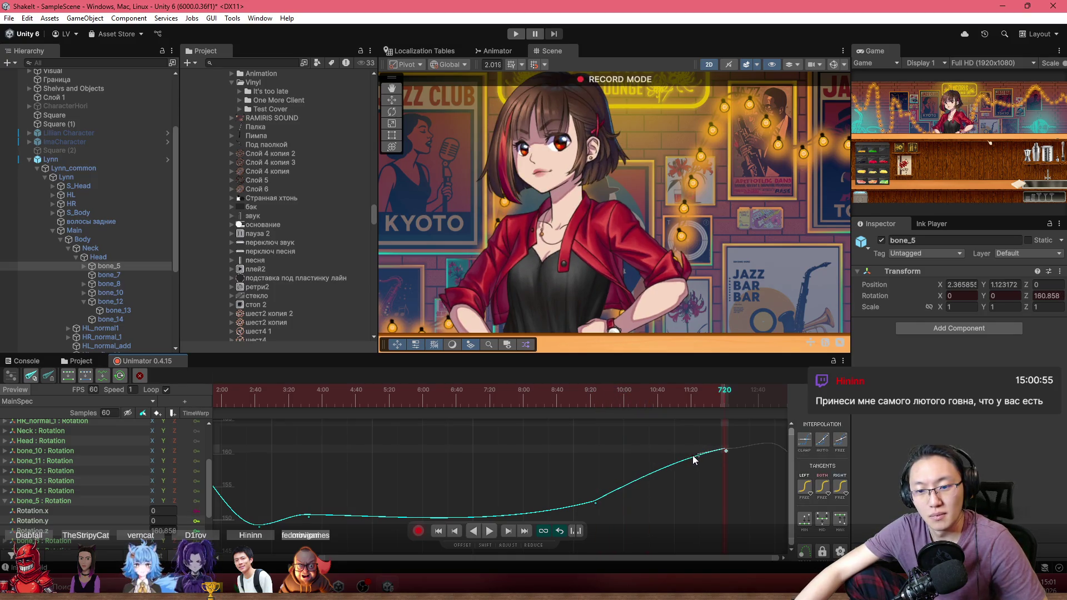
click(615, 401)
Play the reshaped bone_5 animation and zoom out in the Scene view to watch it.
key(space)
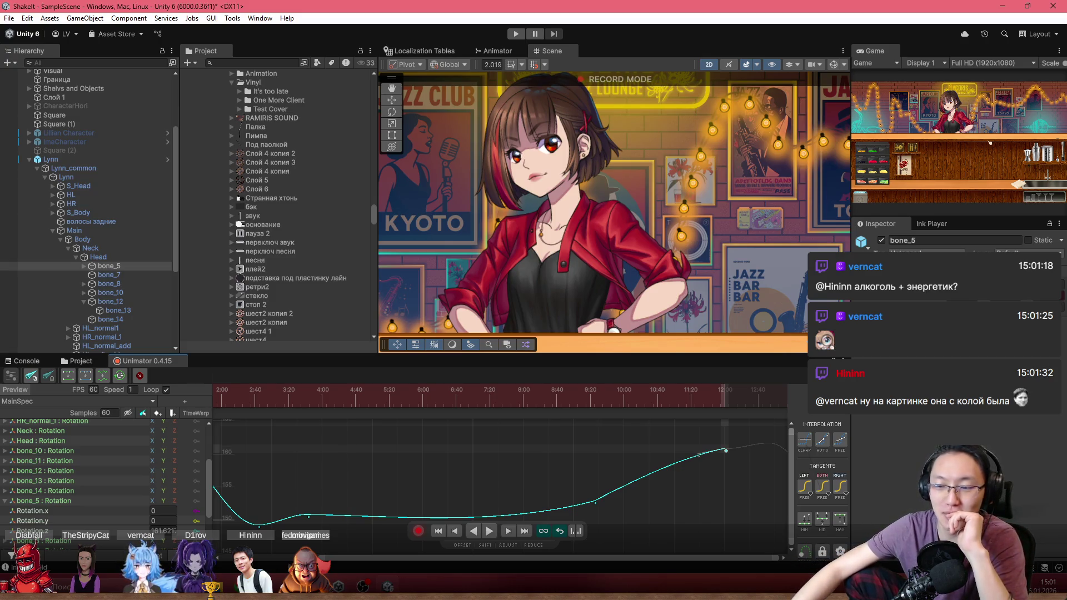
scroll(642, 212, down, 4)
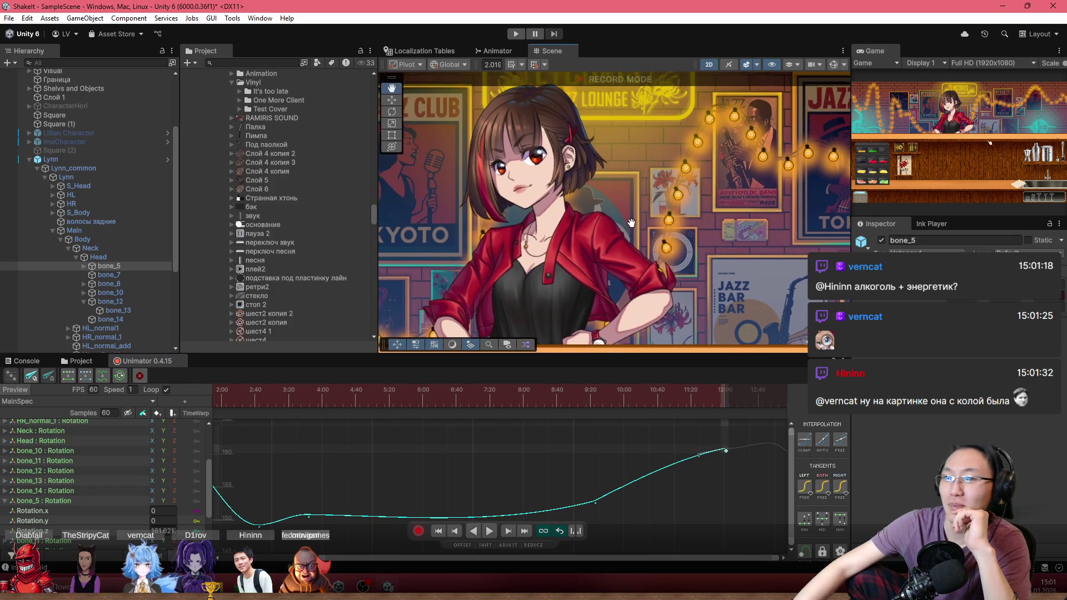